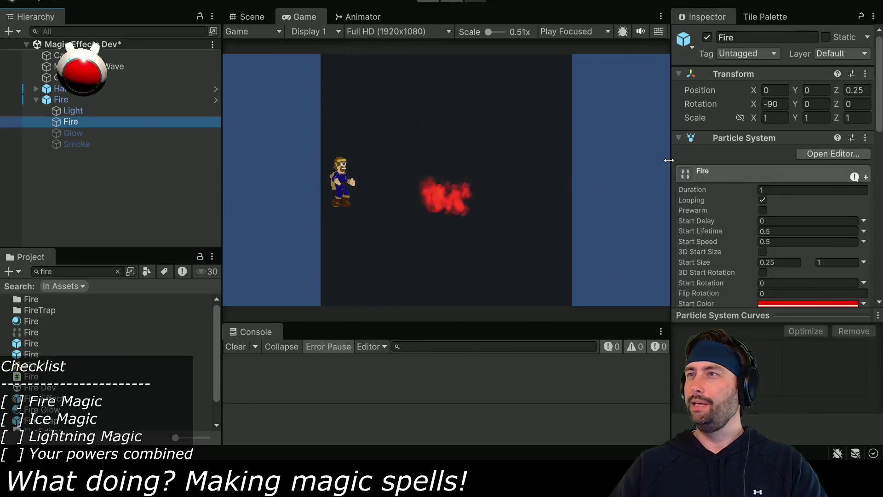
- Switch to the Scene view and pan it to centre the fire effect
scroll(505, 172, up, 2)
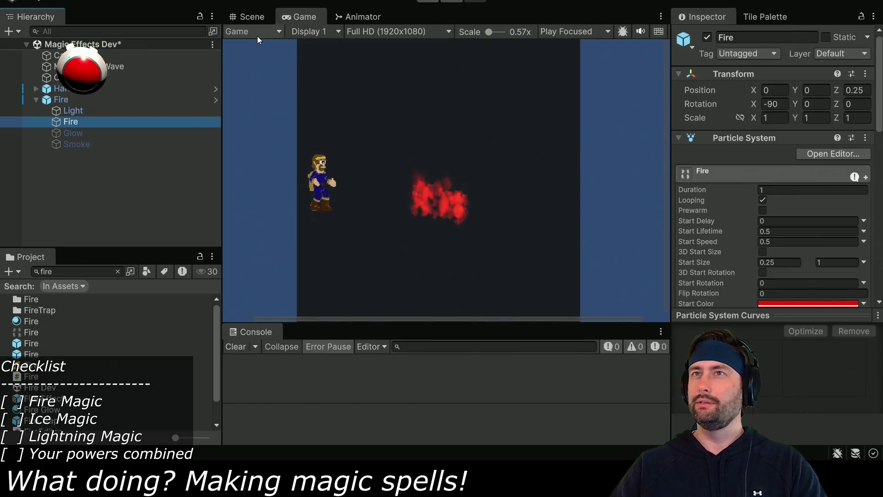
scroll(310, 79, down, 1)
click(260, 21)
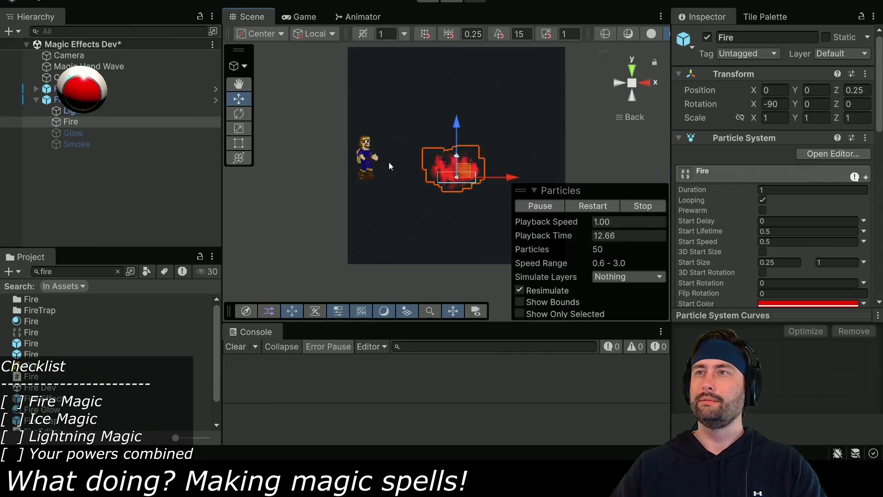
scroll(388, 160, up, 3)
mouse_move(556, 98)
mouse_down()
mouse_move(468, 131)
mouse_move(462, 153)
mouse_up()
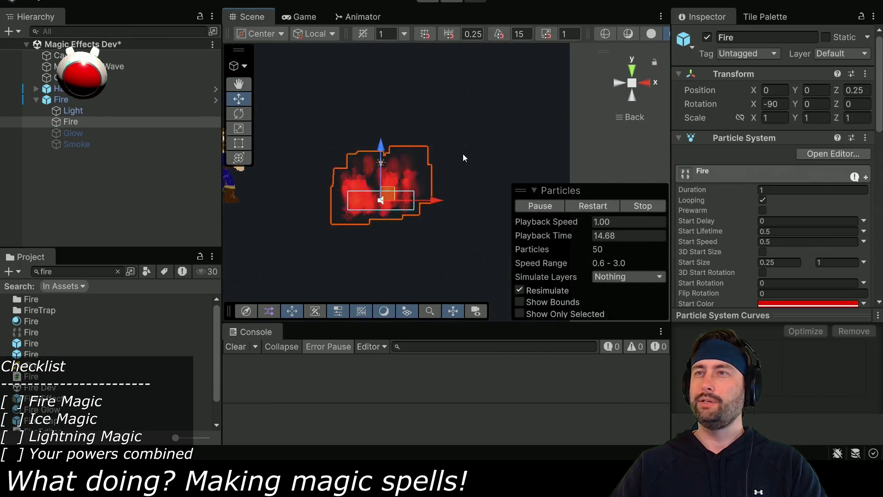
scroll(734, 231, down, 2)
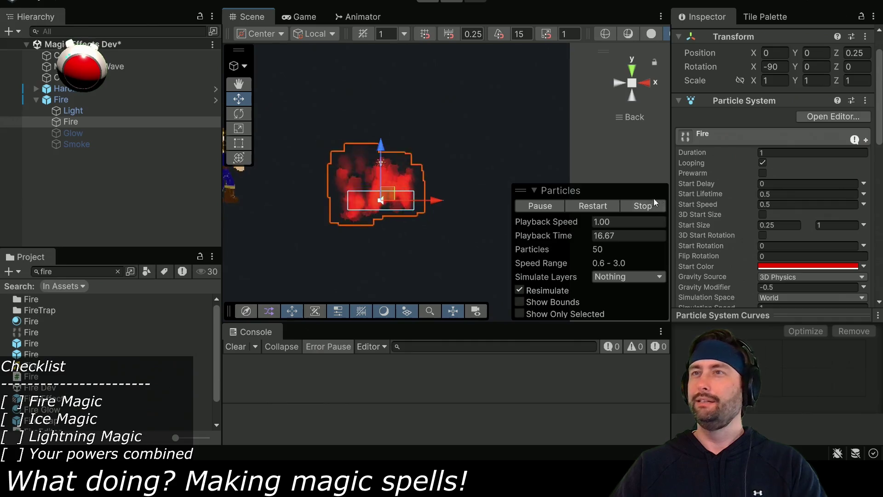
scroll(744, 233, down, 10)
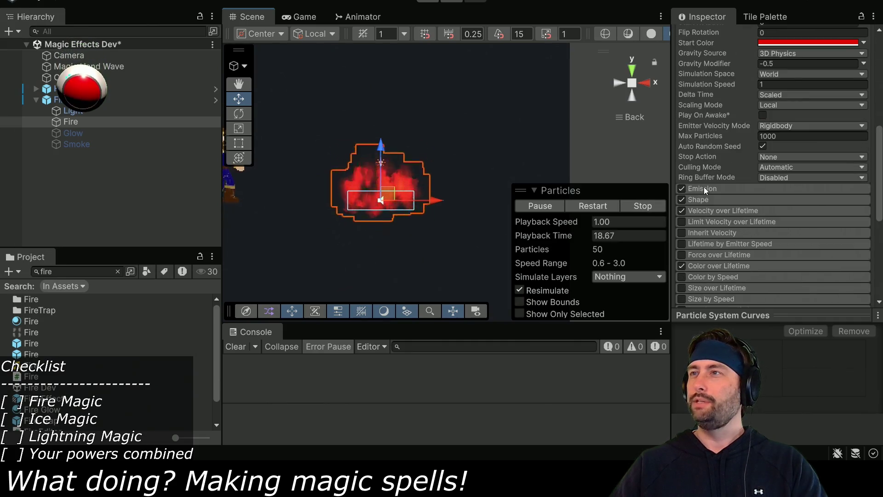
- Narrow the Fire emitter's Shape box to an X scale of 0.25
click(703, 188)
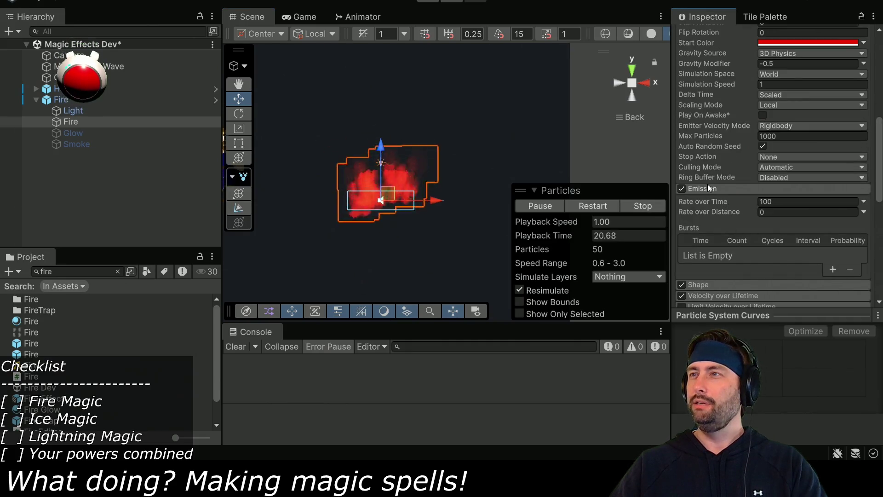
click(714, 189)
click(717, 200)
scroll(735, 225, down, 2)
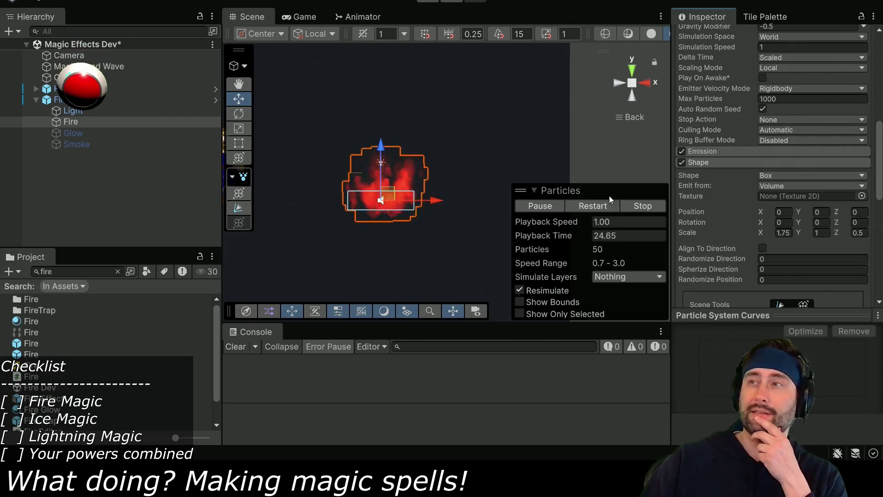
drag(761, 232, 738, 232)
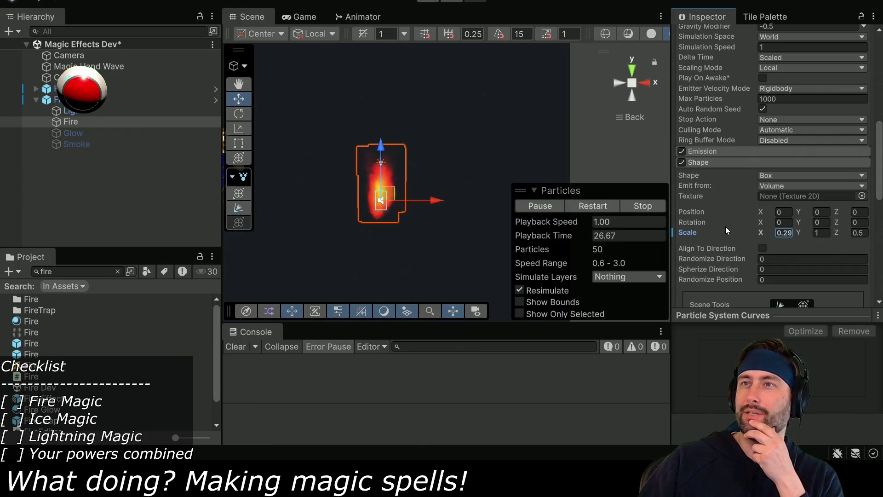
click(787, 233)
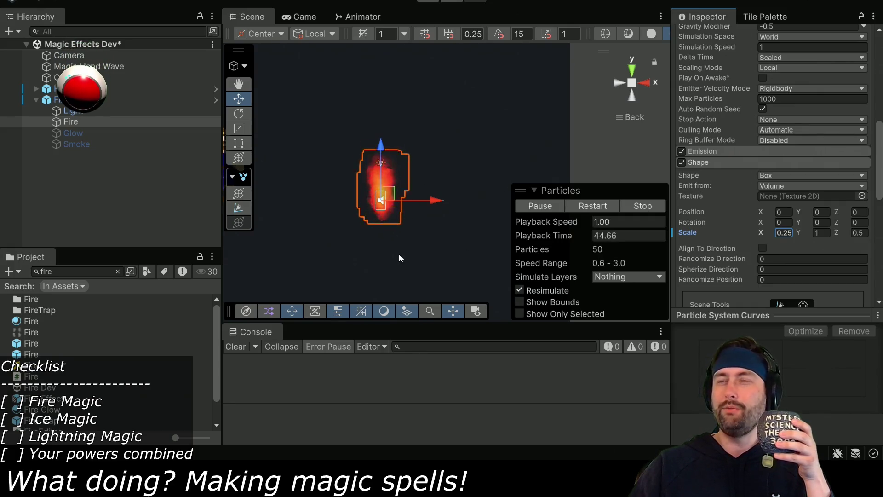
scroll(399, 253, down, 2)
scroll(442, 256, up, 4)
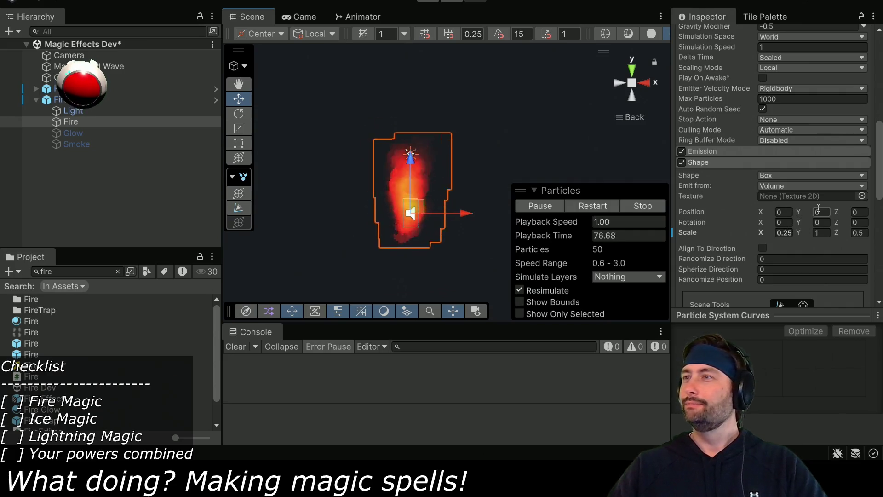
scroll(732, 182, up, 10)
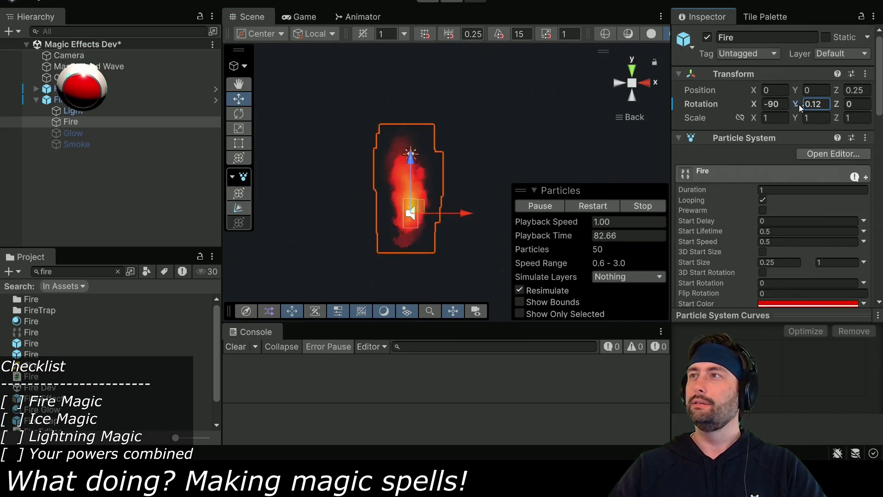
- Undo the trial Z tilt and set the child Fire's X rotation to -90
mouse_move(836, 104)
mouse_down()
mouse_move(851, 104)
mouse_move(759, 105)
mouse_move(724, 122)
mouse_up()
key(ctrl+z)
key(ctrl+z)
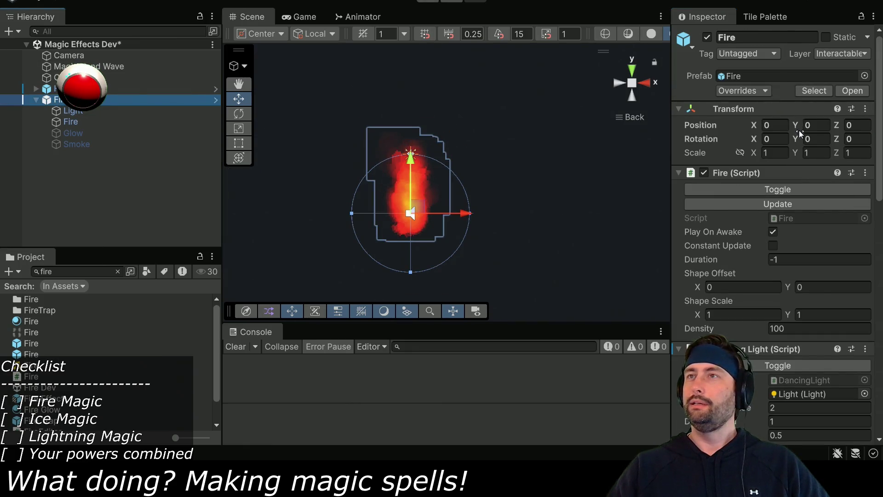
click(70, 119)
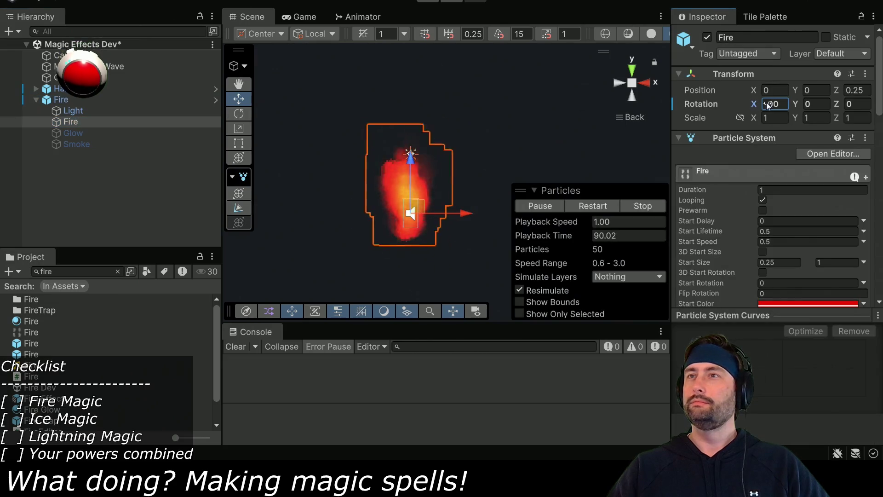
text(-90)
key(Return)
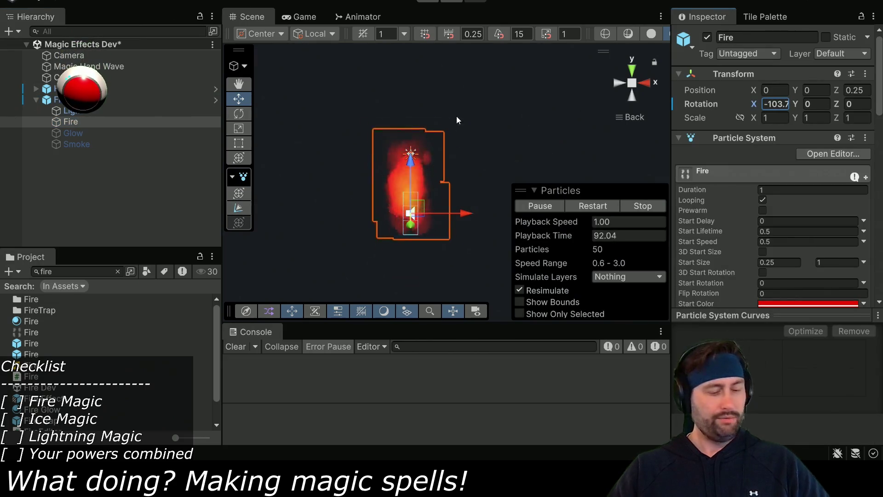
- Reset the Fire's Y rotation to 0 and switch to the Rotate tool
mouse_move(794, 104)
mouse_down()
mouse_move(833, 103)
mouse_move(770, 104)
mouse_move(819, 114)
mouse_up()
text(0)
key(Return)
click(239, 114)
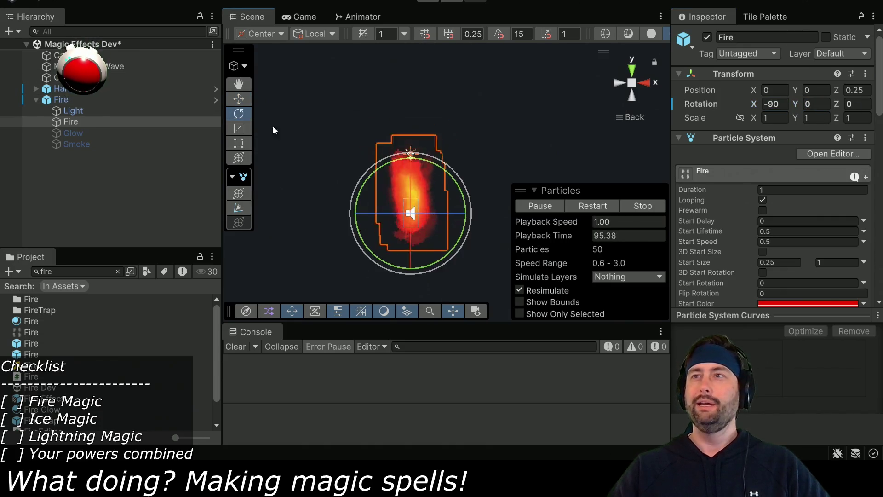
mouse_move(436, 163)
mouse_down()
mouse_move(445, 178)
mouse_move(449, 271)
mouse_up()
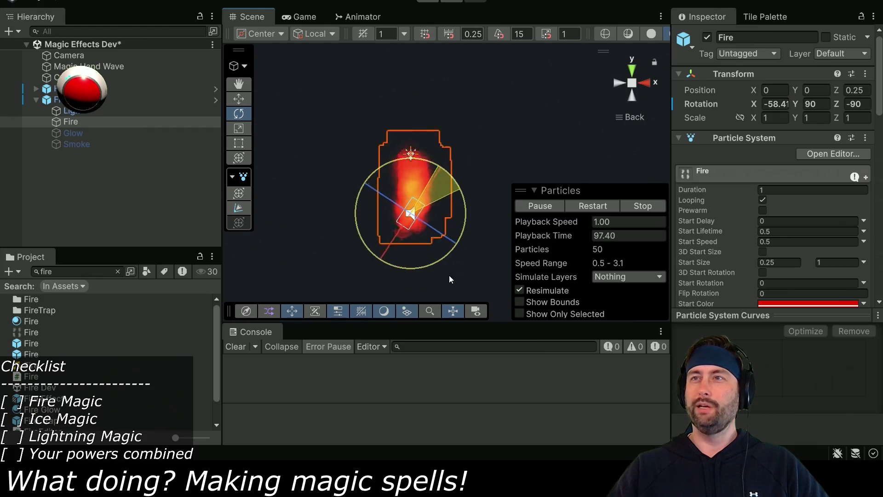
mouse_move(409, 310)
mouse_down()
mouse_move(498, 280)
mouse_move(496, 251)
mouse_move(507, 289)
mouse_up()
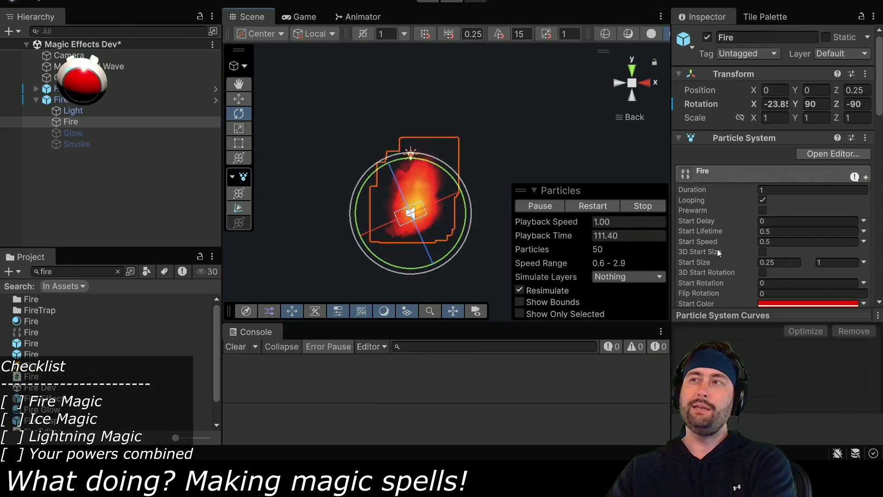
click(819, 106)
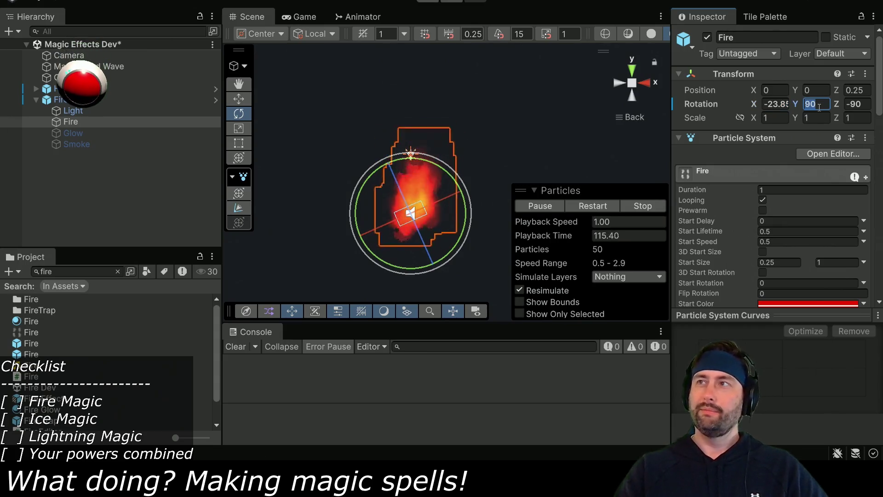
key(shift+Tab)
text(-90)
key(Tab)
text(0)
key(Tab)
text(0)
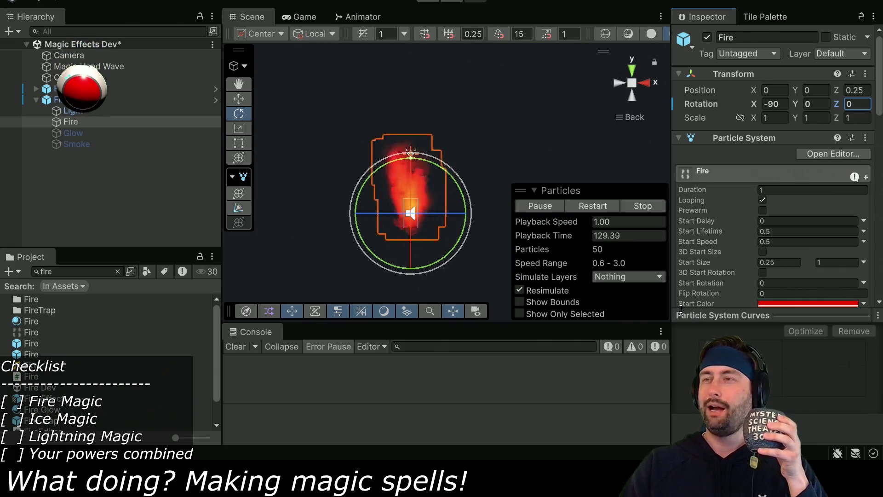
mouse_move(687, 290)
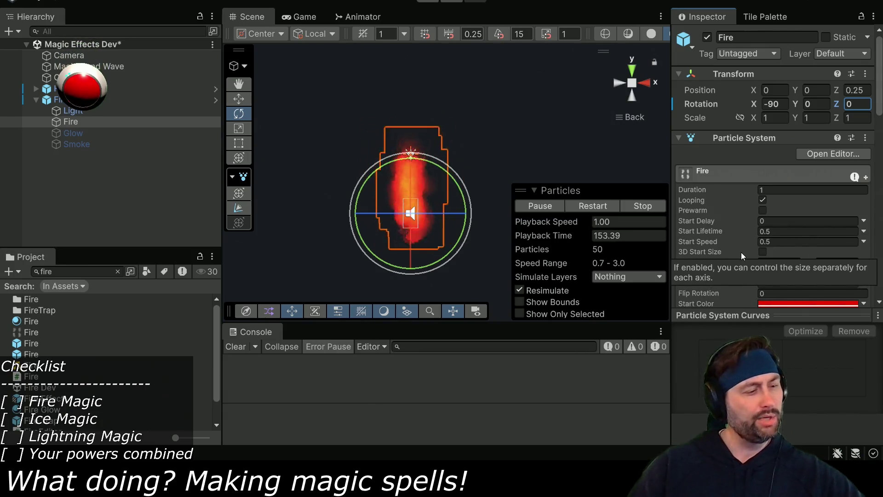
scroll(739, 244, down, 3)
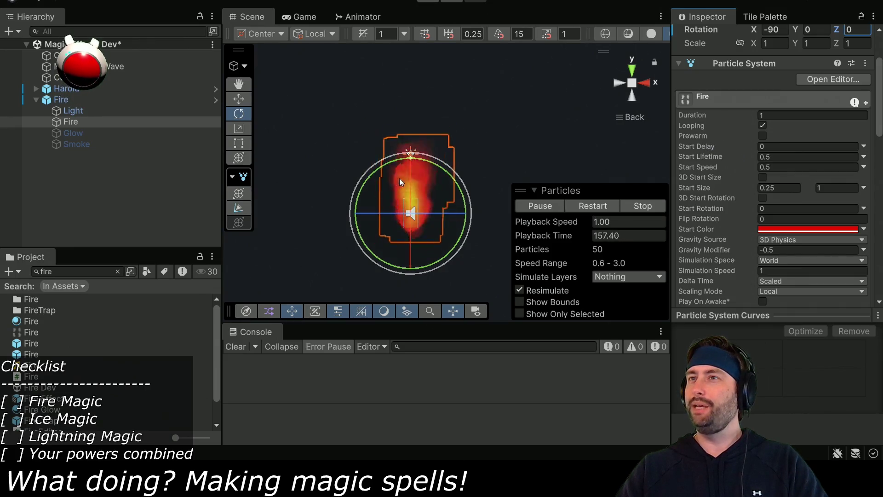
- Rotate the Fire emitter sideways to roughly 0.4, 90, -90
drag(754, 166, 834, 167)
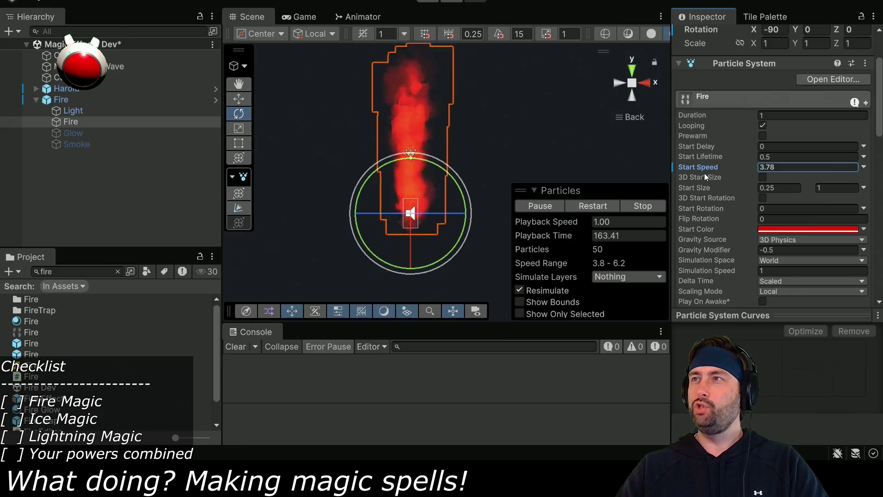
scroll(717, 165, up, 3)
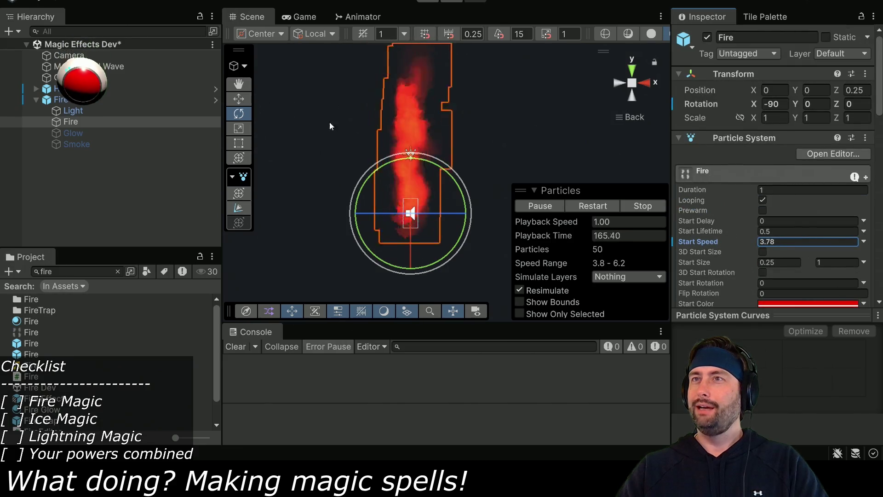
mouse_move(454, 180)
mouse_down()
mouse_move(476, 256)
mouse_move(425, 324)
mouse_move(460, 258)
mouse_move(454, 191)
mouse_move(452, 275)
mouse_up()
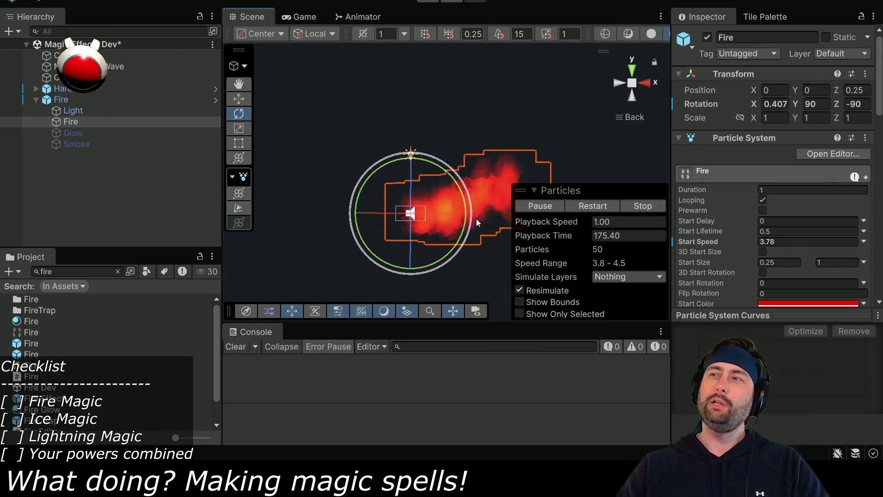
- Set the Fire's Start Speed to 10 and view the whole flame
drag(752, 241, 843, 233)
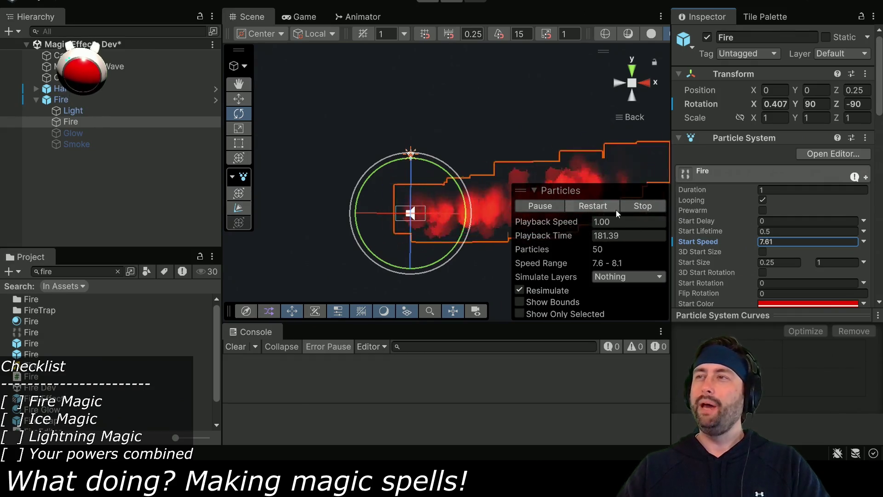
double_click(779, 239)
text(10)
mouse_move(436, 230)
mouse_down()
mouse_move(391, 195)
mouse_move(342, 215)
mouse_move(421, 214)
mouse_move(386, 225)
mouse_up()
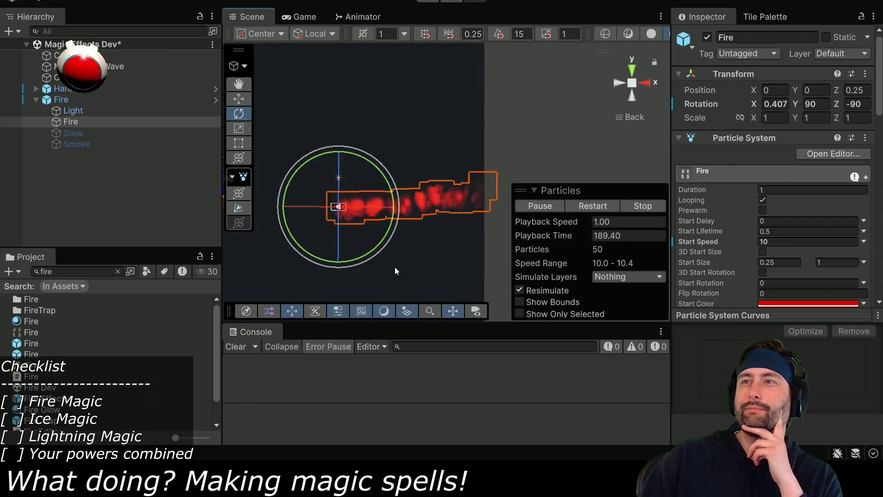
click(69, 133)
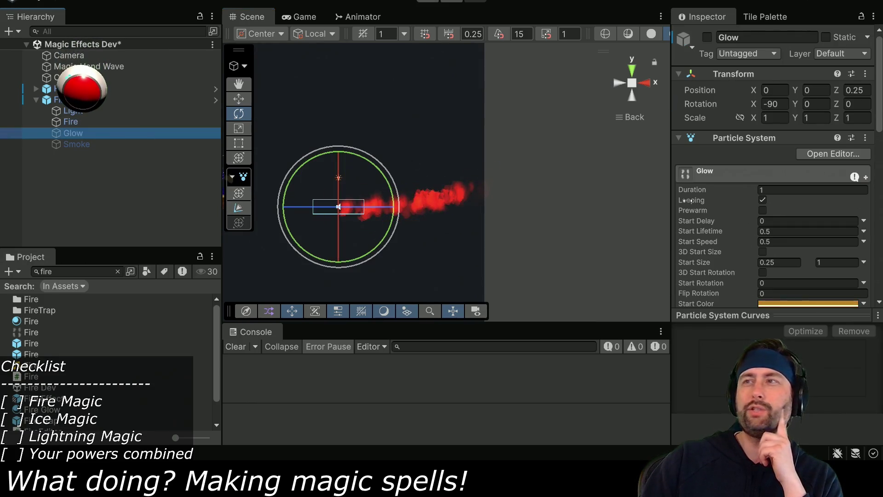
- Enable the Glow object and set its Start Speed to 10
click(707, 37)
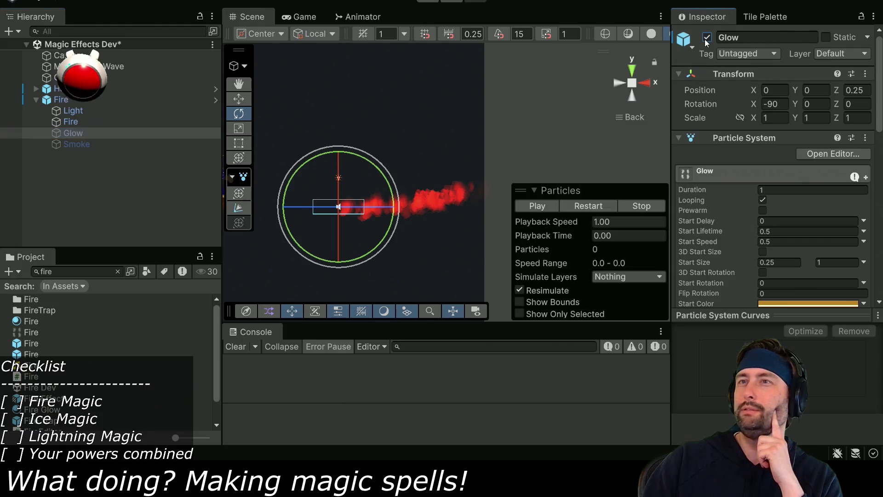
click(68, 100)
click(73, 132)
click(70, 121)
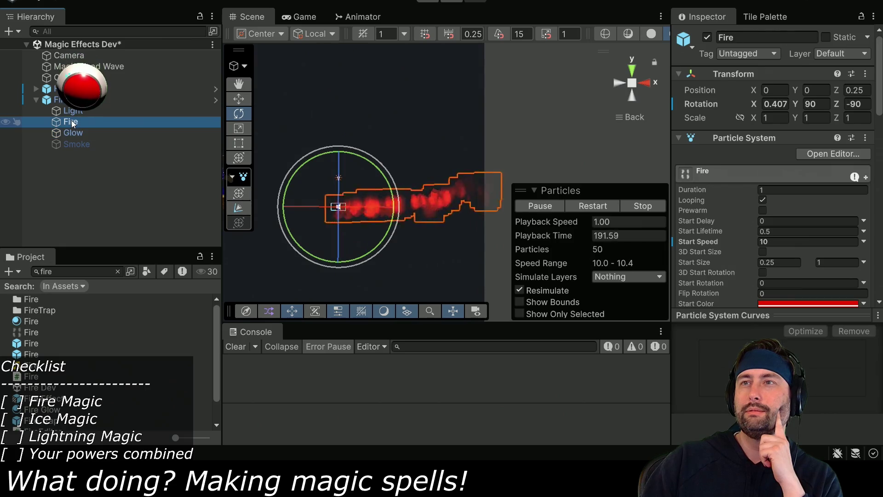
click(73, 133)
click(839, 241)
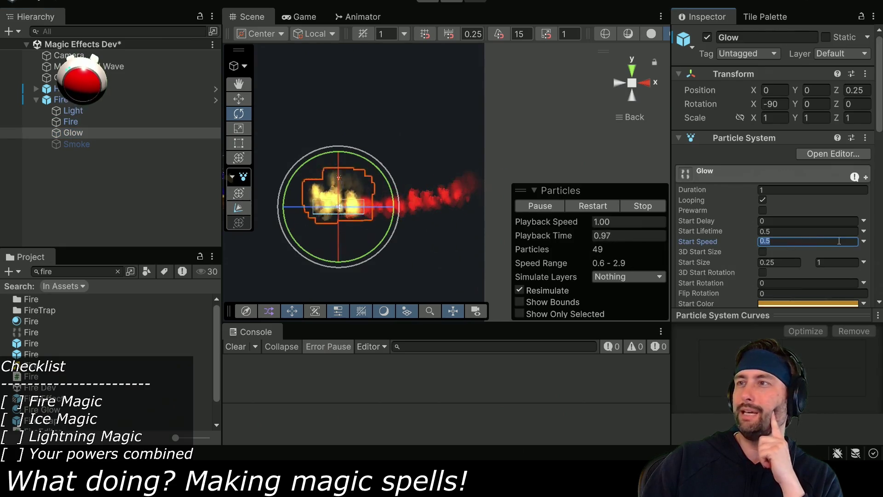
text(10)
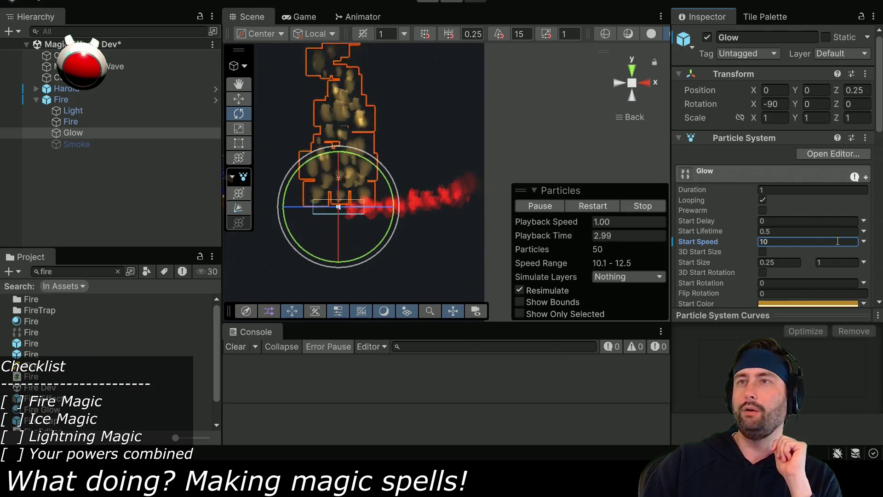
- Set the child Fire emitter's rotation to -90, 0, 0
click(72, 121)
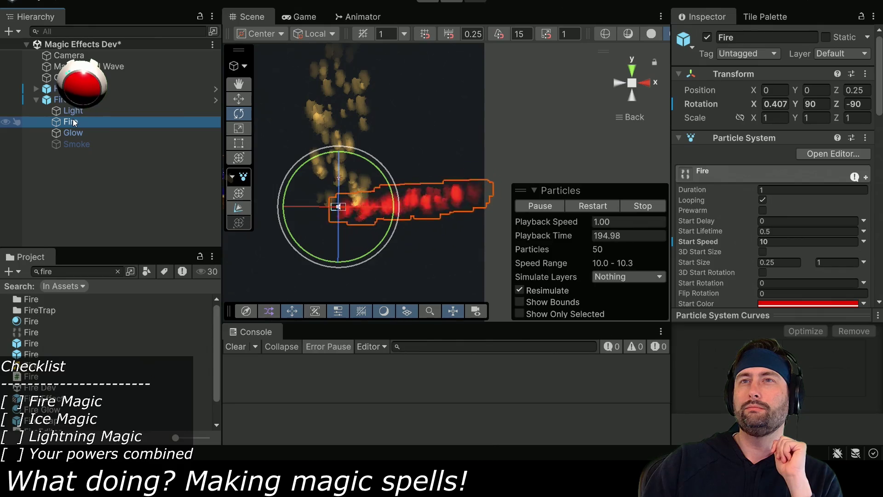
click(780, 104)
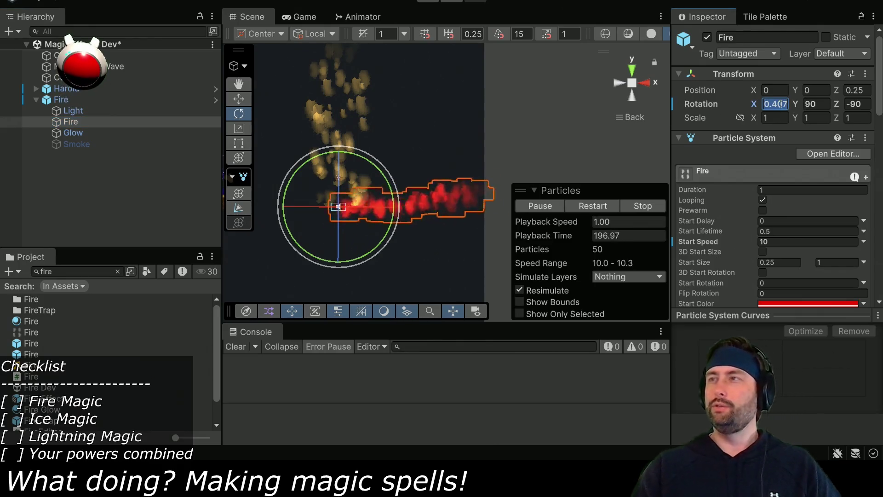
text(-90)
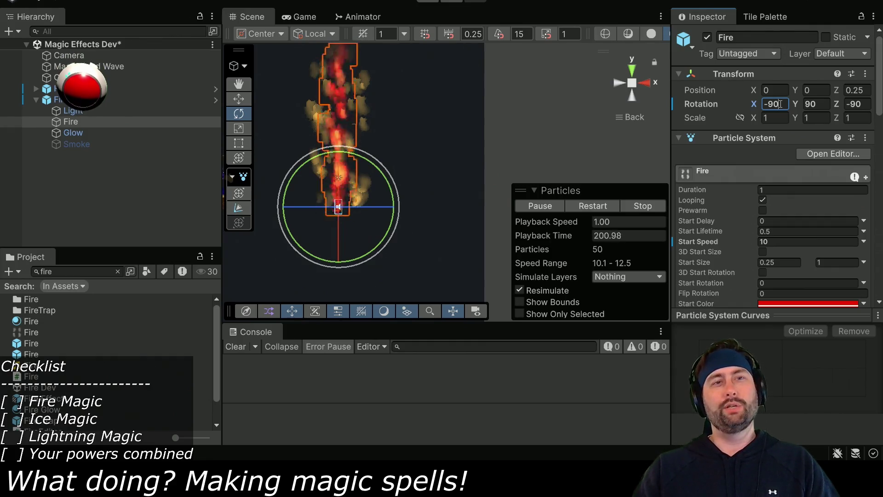
key(Tab)
text(0)
key(Tab)
text(0)
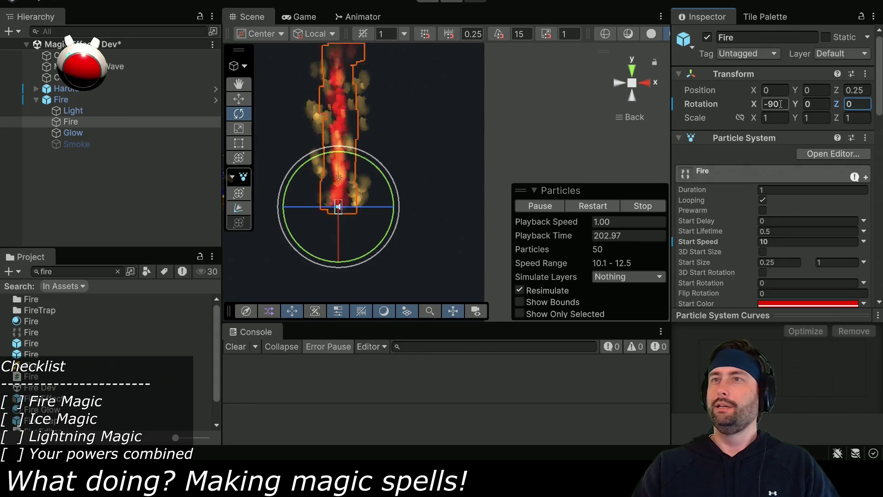
click(72, 133)
scroll(732, 225, down, 10)
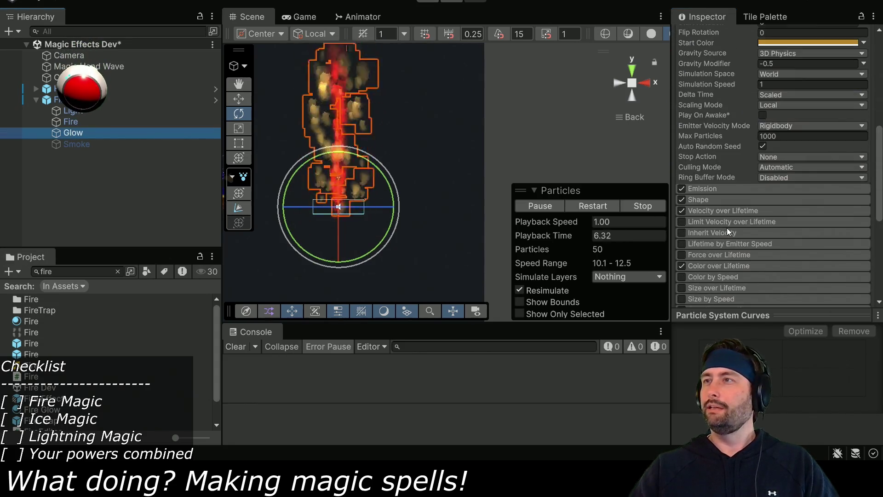
- Set the Glow emitter's Shape Scale X to 0.25
click(715, 199)
click(783, 270)
text(.25)
key(Return)
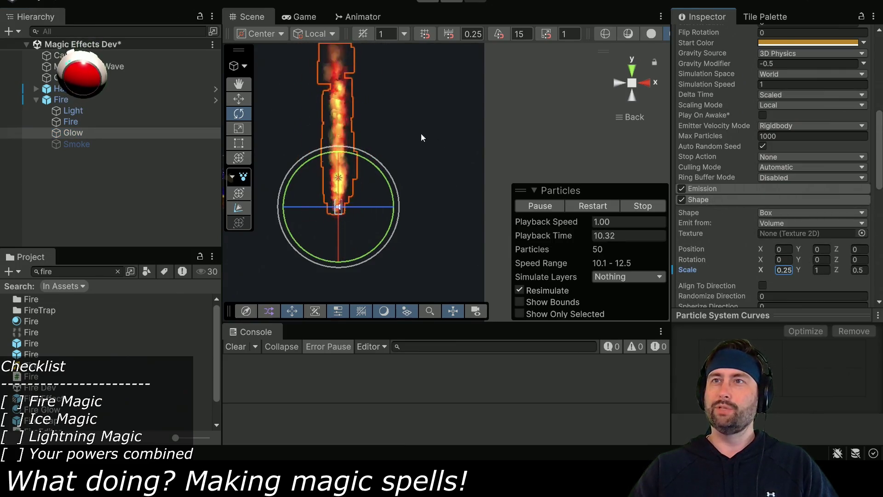
- Select both Fire and Glow emitters and undo a trial 45° rotation
click(65, 99)
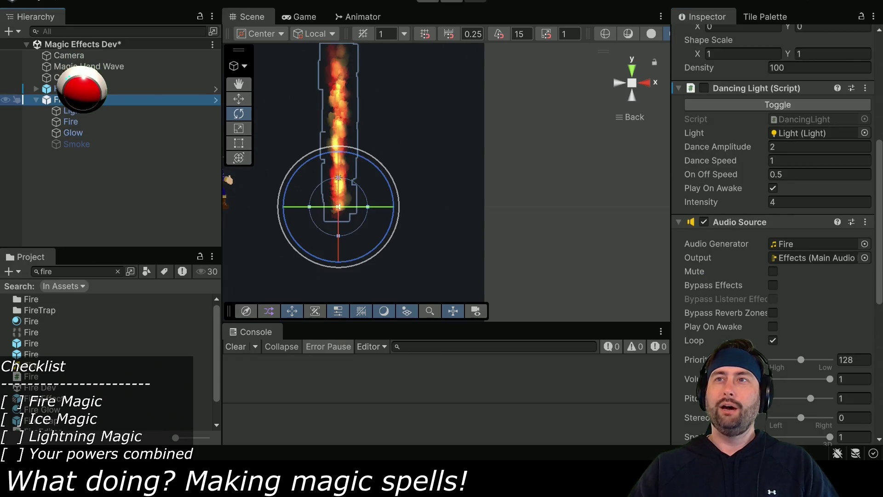
click(82, 121)
ctrl+click(83, 130)
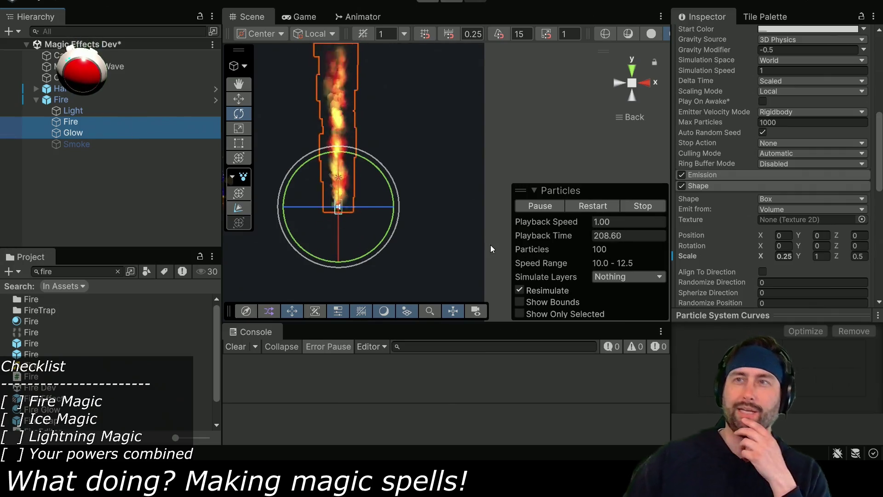
drag(374, 161, 400, 211)
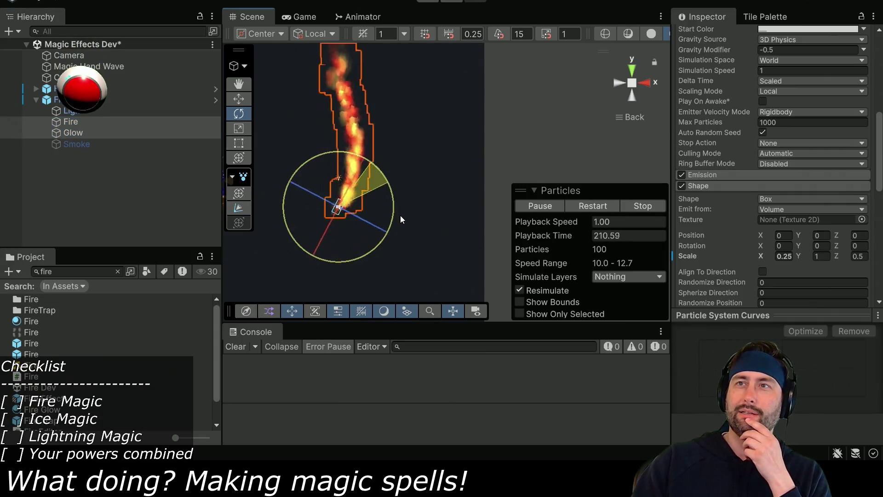
key(ctrl+z)
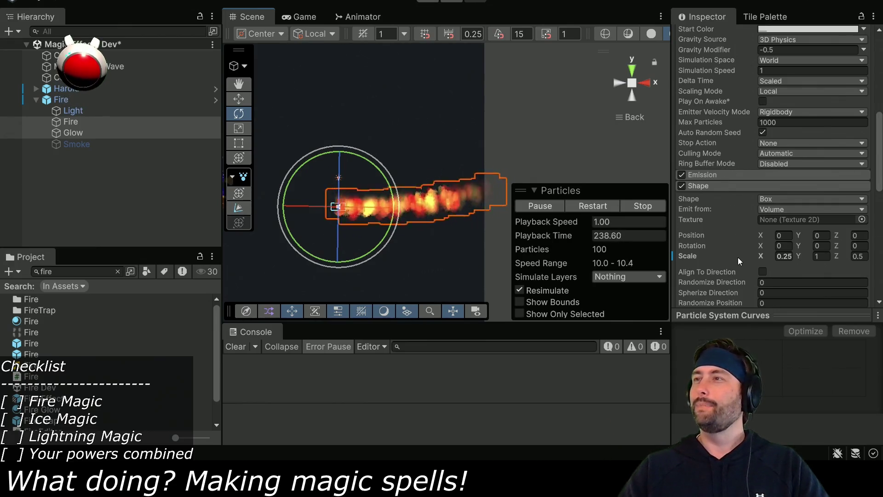
- Set Start Speed to 20 on both Fire and Glow, then widen the Scene view
scroll(738, 255, up, 10)
drag(755, 227, 760, 227)
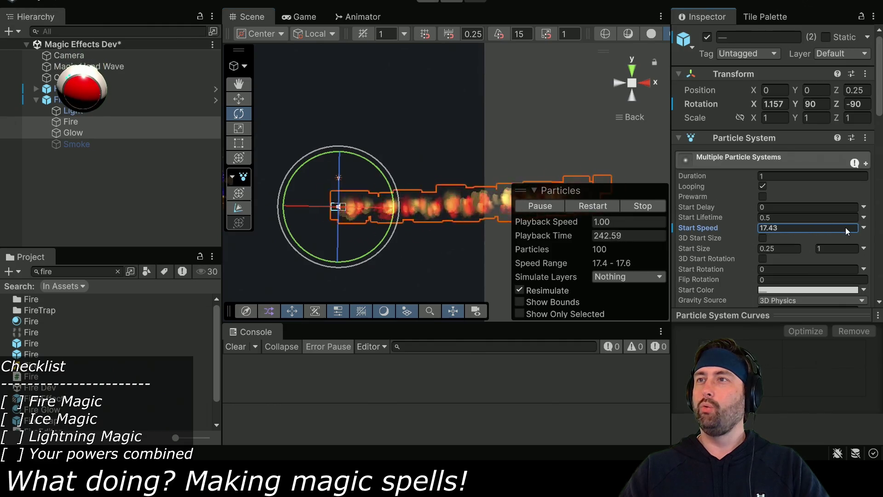
text(20)
key(Return)
scroll(479, 234, down, 2)
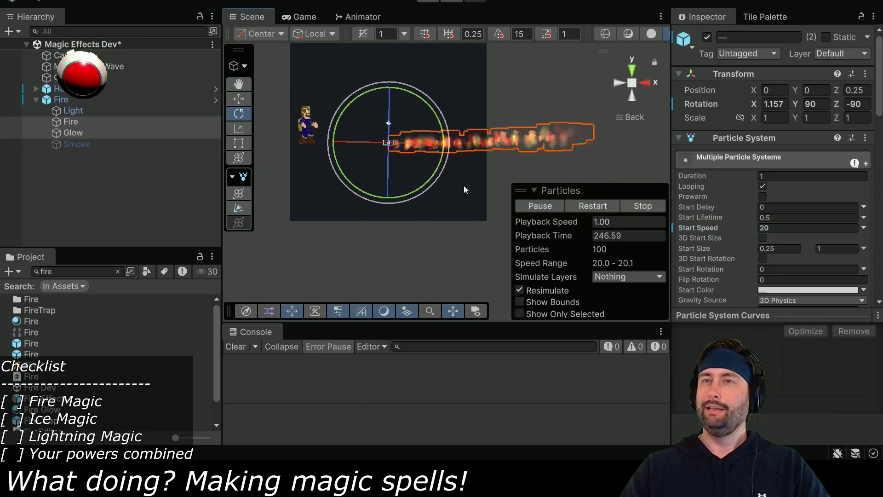
drag(221, 240, 123, 240)
scroll(294, 272, up, 3)
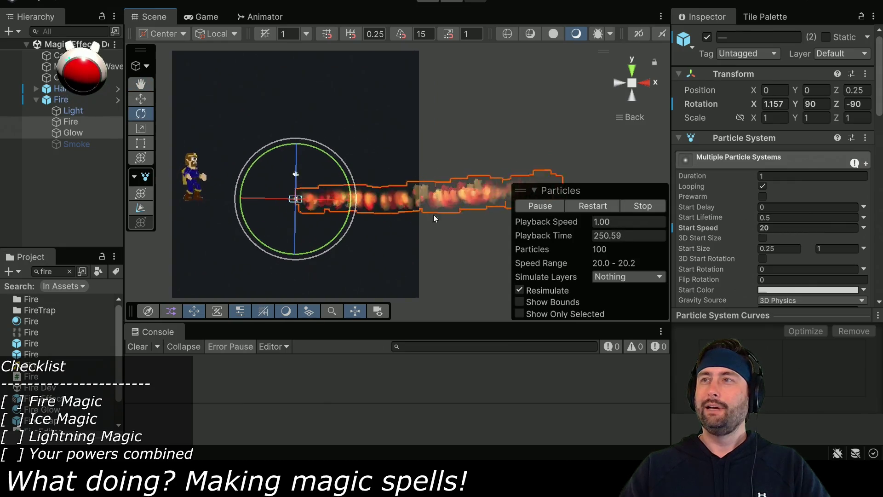
scroll(731, 258, down, 5)
scroll(742, 236, down, 3)
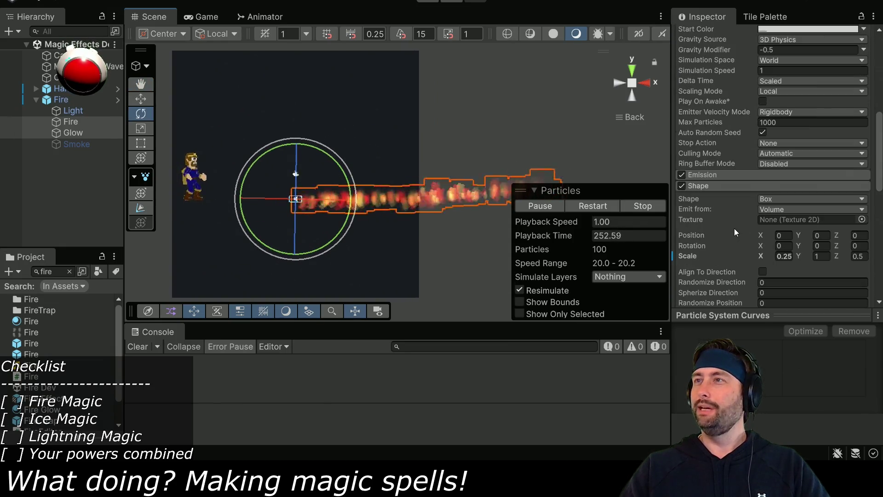
- Set the Emission module's Rate over Time to 200 for both fire emitters
click(724, 175)
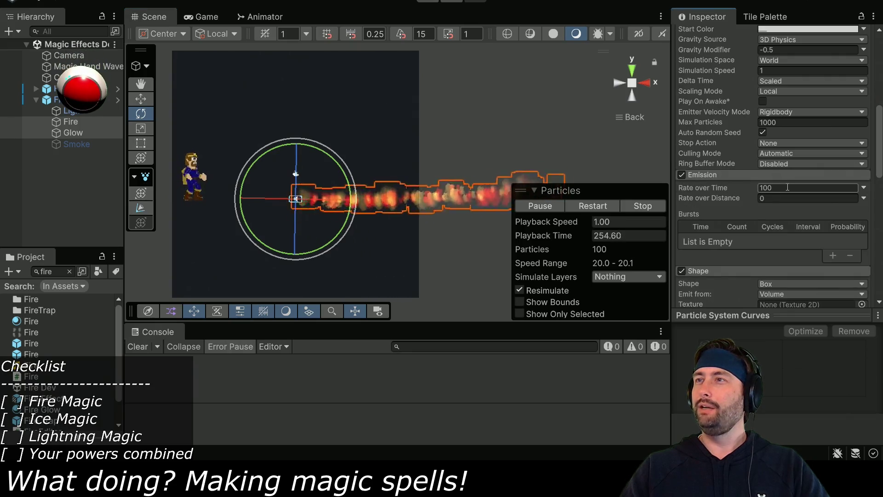
scroll(741, 162, up, 10)
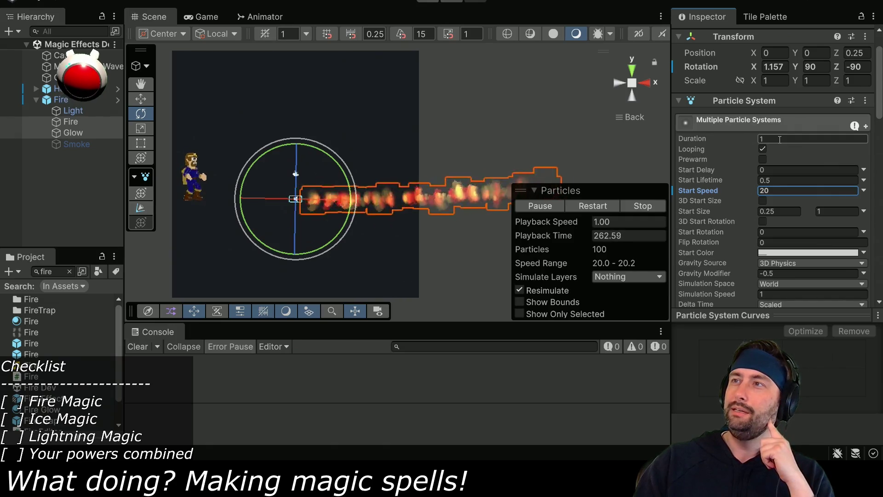
scroll(746, 178, down, 5)
click(788, 262)
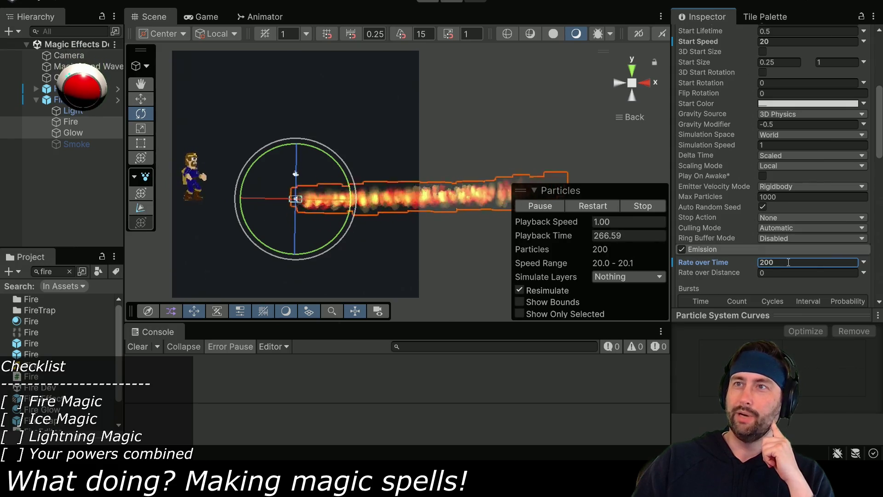
click(744, 263)
text(300)
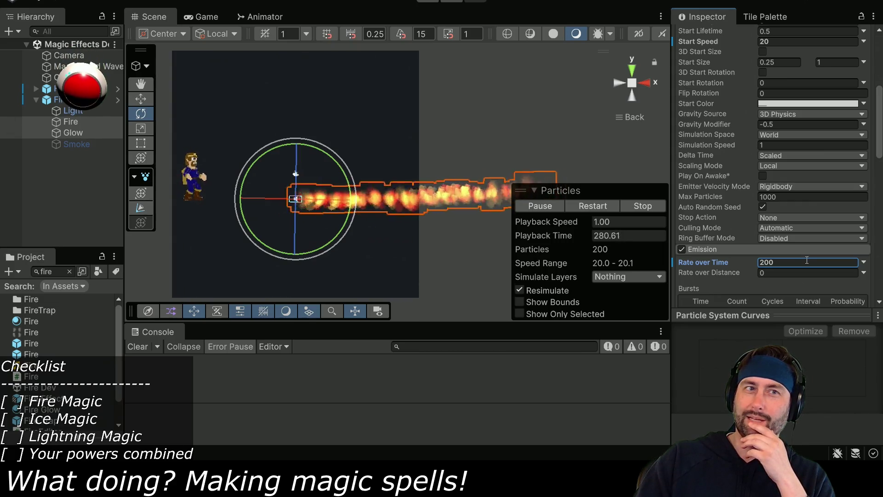
scroll(716, 158, down, 15)
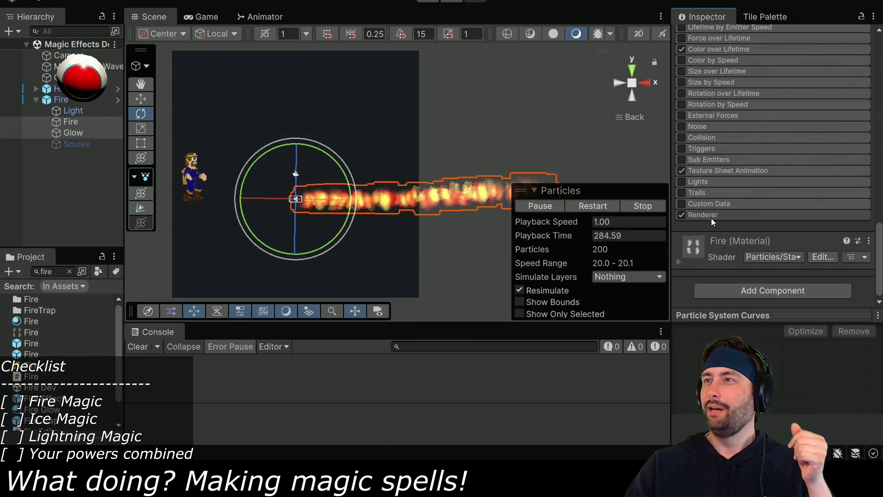
- Switch the Renderer's Render Mode to Stretched Billboard
click(711, 218)
scroll(727, 213, down, 3)
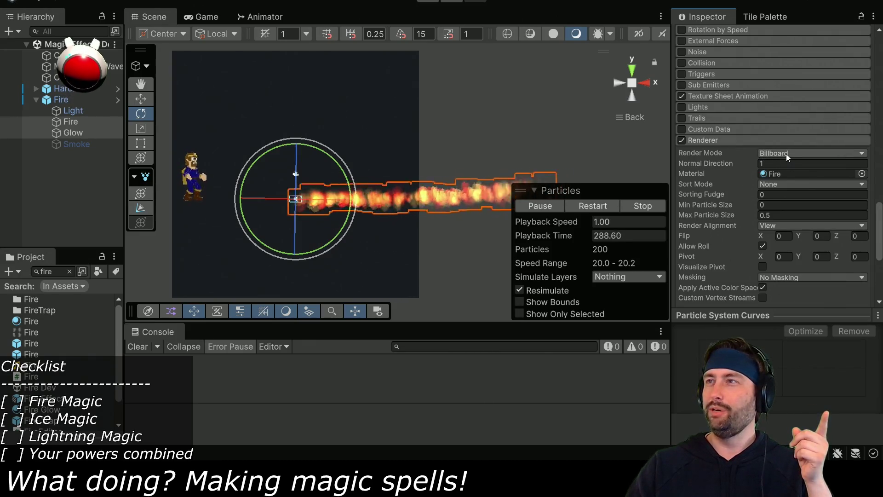
click(786, 154)
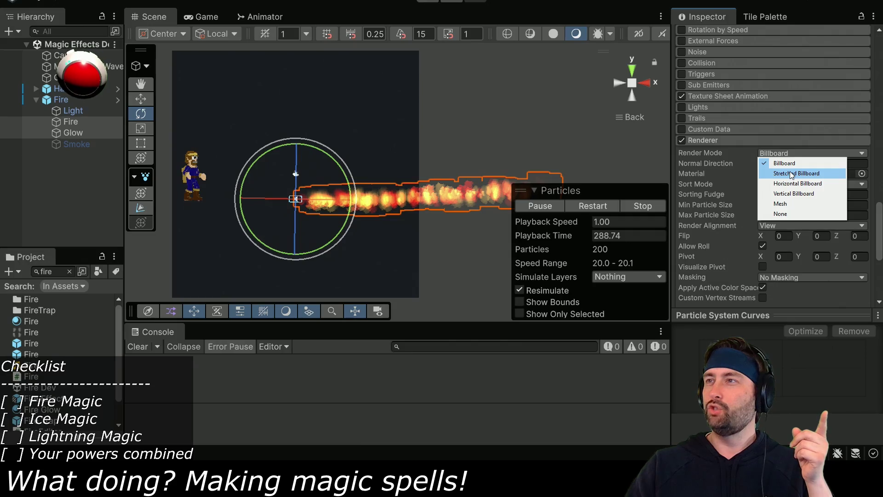
click(792, 174)
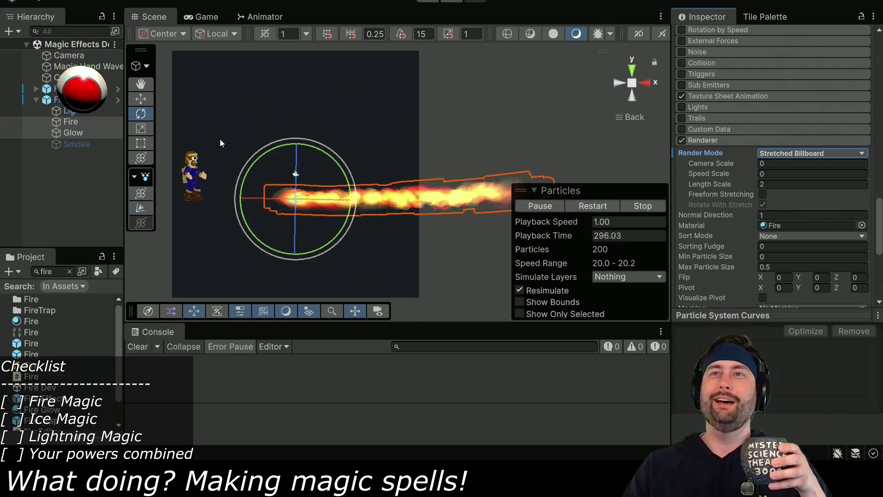
- Tilt the flame slightly upward and set Speed Scale 0 and Length Scale 2
mouse_move(282, 146)
mouse_down()
mouse_move(241, 224)
mouse_move(247, 297)
mouse_move(349, 341)
mouse_move(231, 314)
mouse_move(336, 293)
mouse_move(309, 296)
mouse_up()
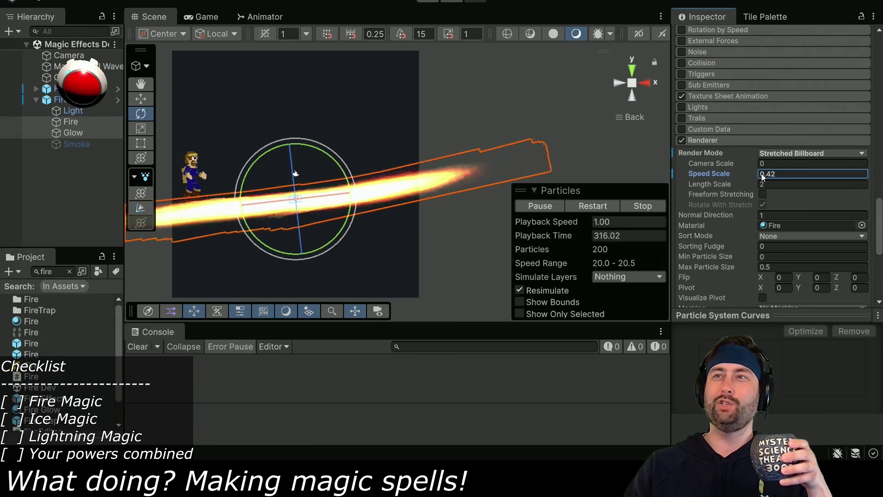
text(6)
key(ctrl+a)
text(-0.06)
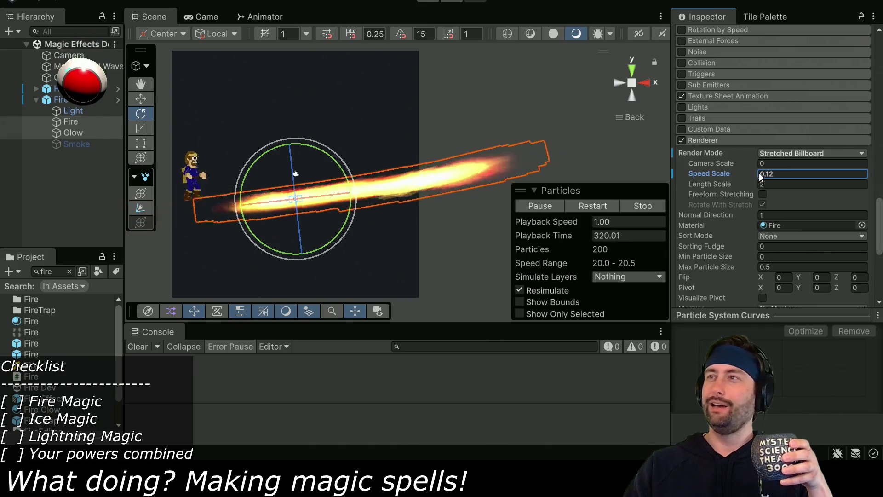
text(0)
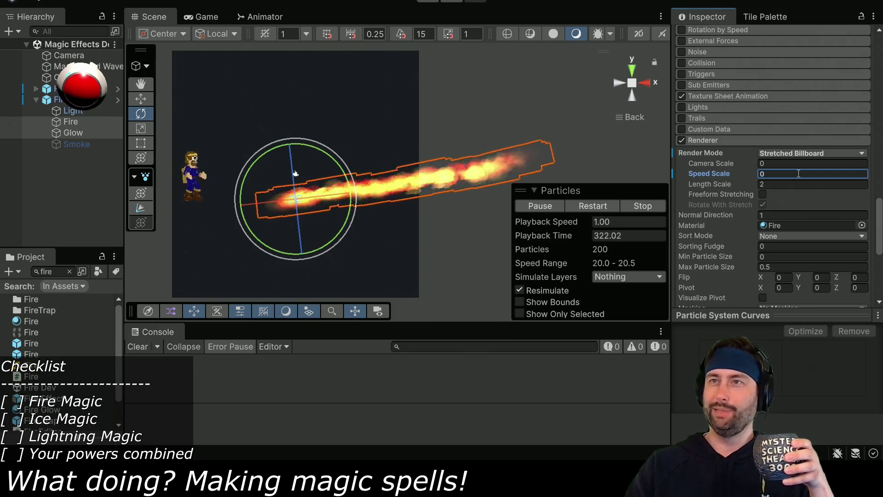
click(755, 186)
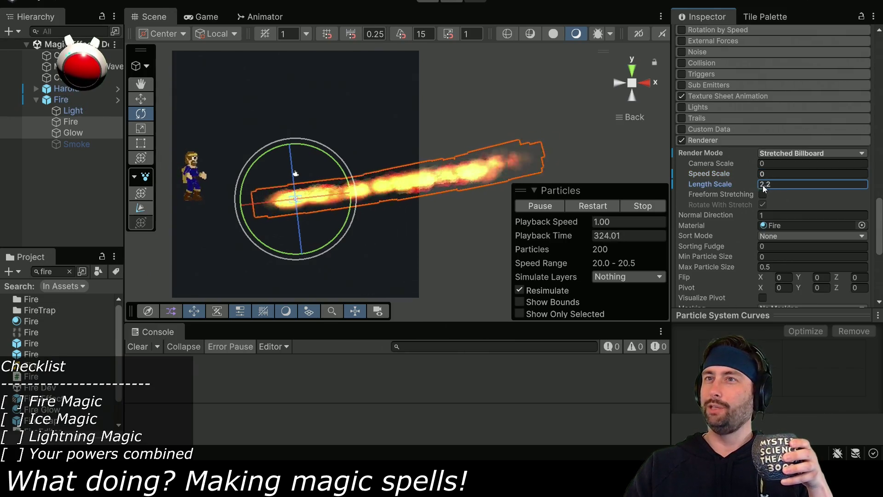
mouse_move(801, 186)
mouse_down()
mouse_move(842, 185)
mouse_move(824, 185)
mouse_up()
text(4.9)
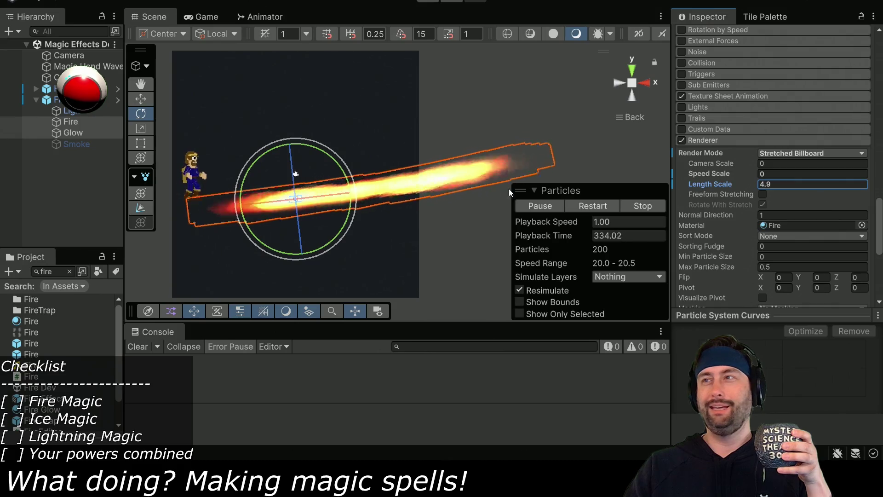
click(797, 184)
text(2)
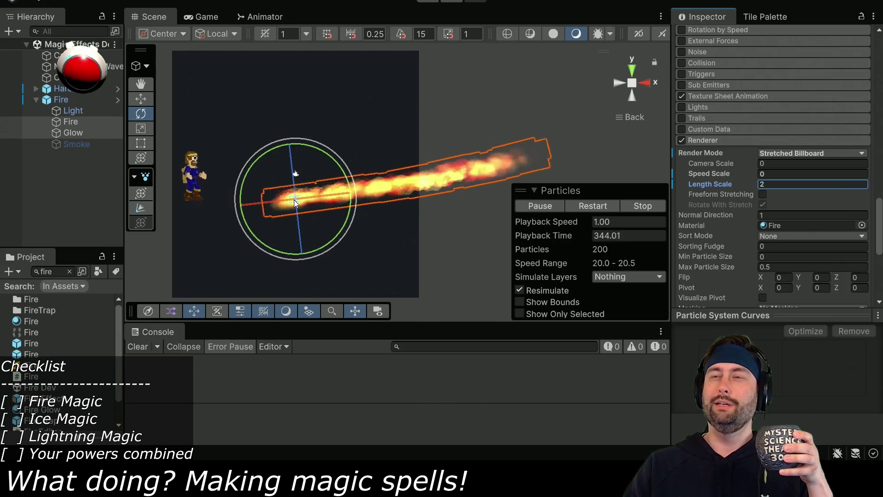
scroll(749, 178, up, 5)
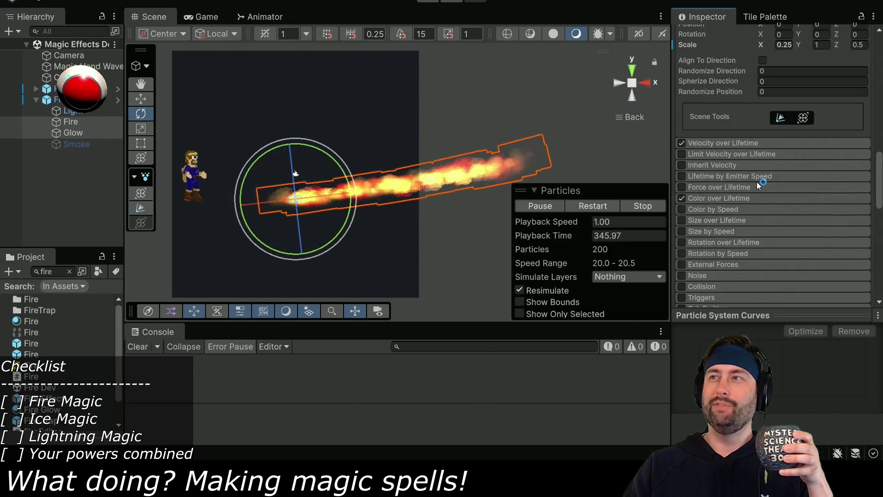
- Make the box Shape emit from its Edge
scroll(717, 152, up, 4)
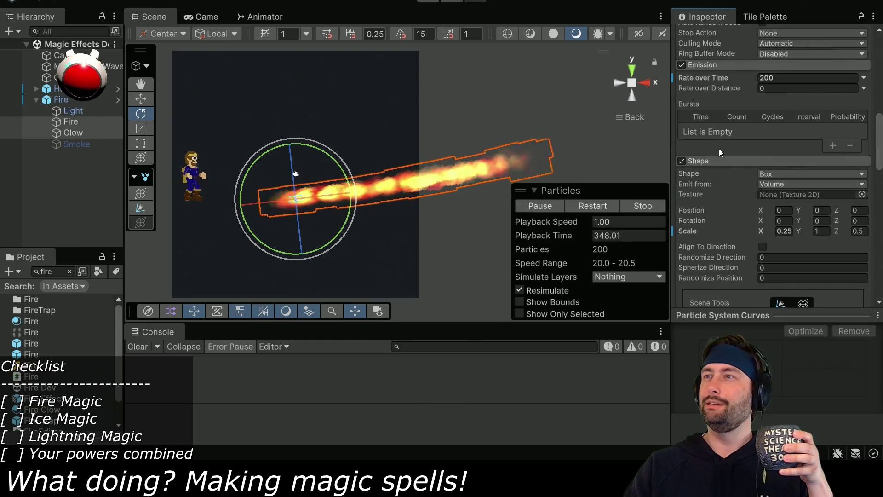
scroll(726, 194, down, 1)
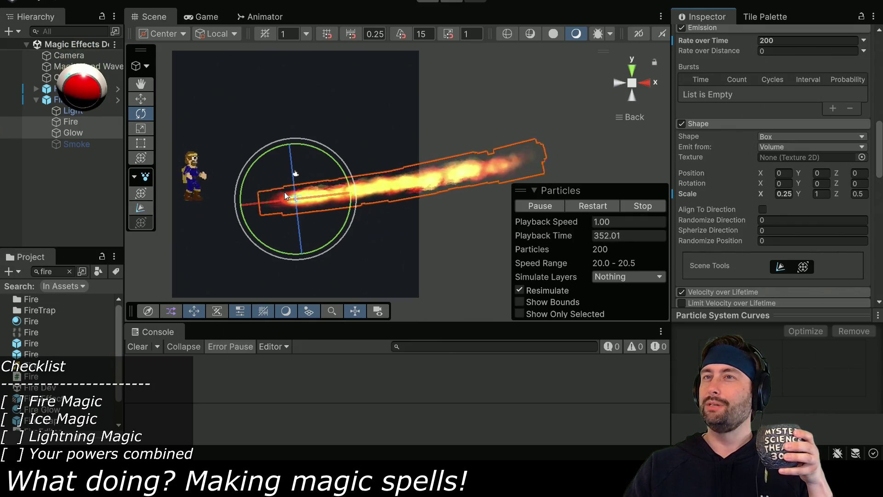
click(788, 146)
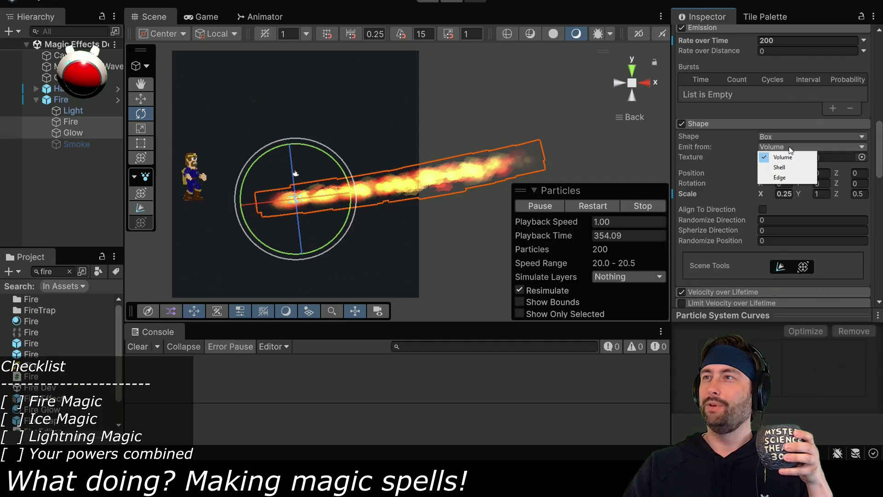
click(787, 178)
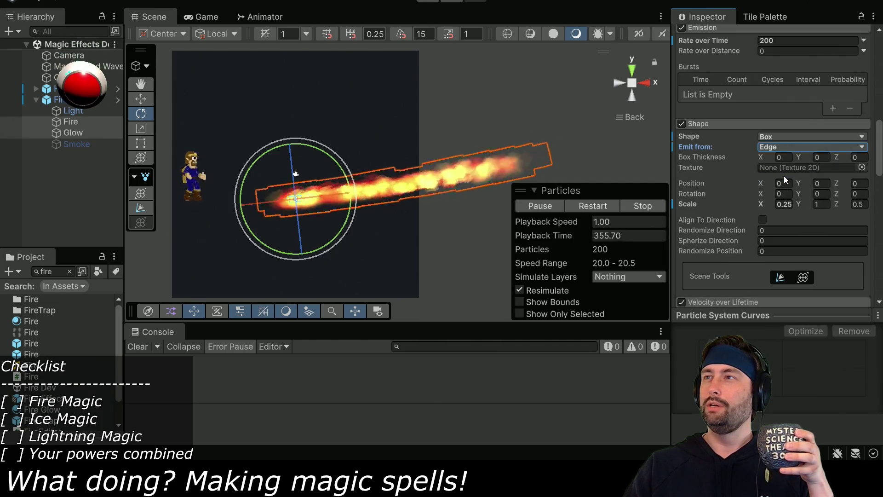
- Set the Shape's Box Thickness to 0, 0, 0
click(819, 157)
text(1)
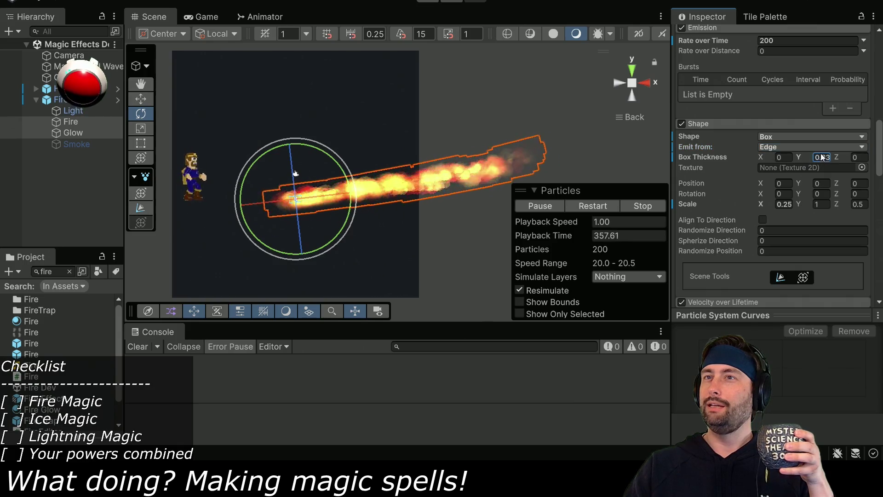
click(778, 158)
text(0.03)
drag(775, 159, 875, 158)
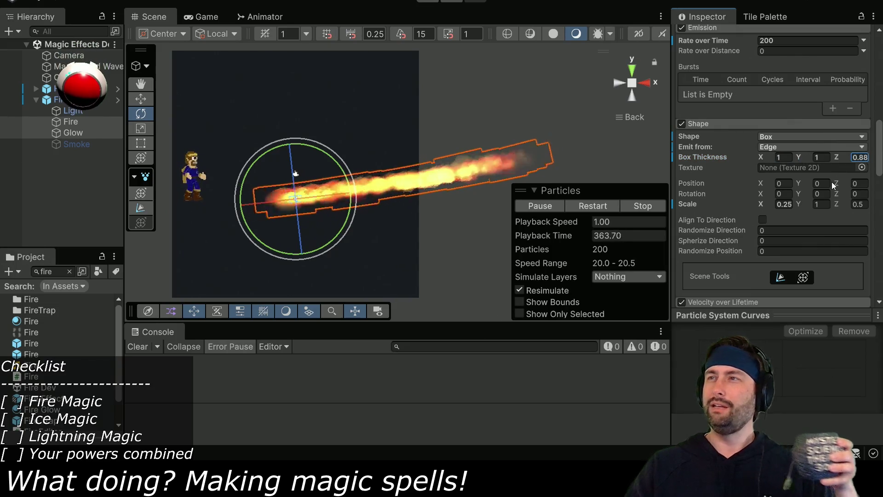
click(782, 157)
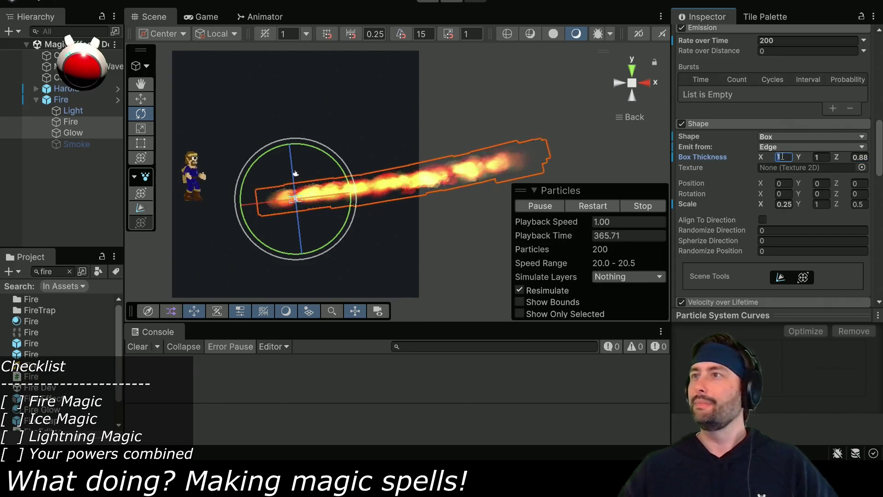
text(0)
key(Tab)
text(0)
key(Tab)
text(0)
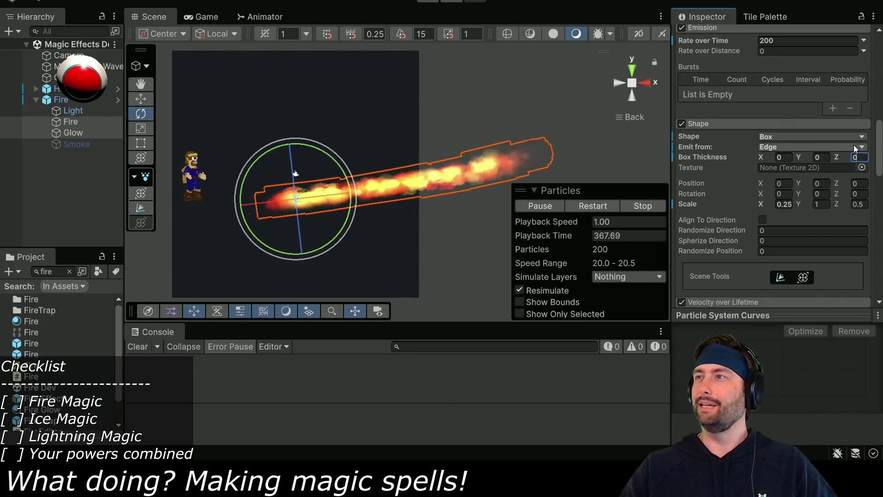
- Adjust the Shape's Scale Y to 1
click(809, 204)
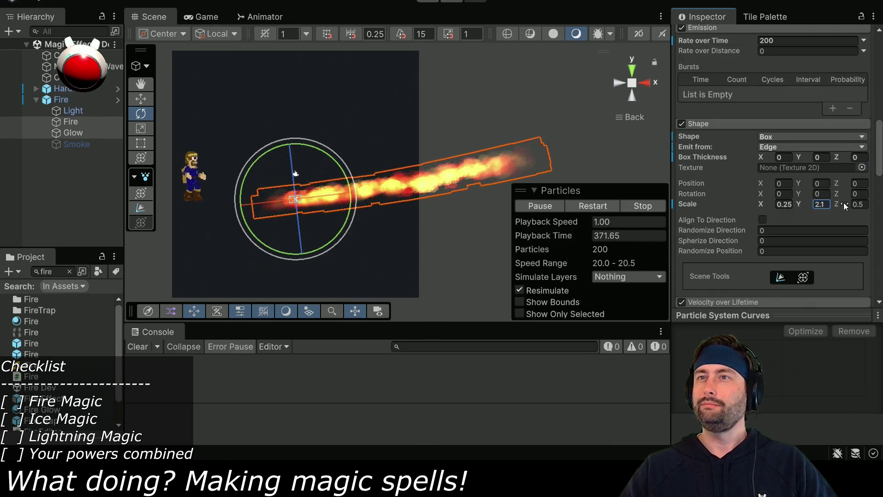
mouse_move(25, 205)
mouse_down()
mouse_move(10, 223)
mouse_move(615, 169)
mouse_up()
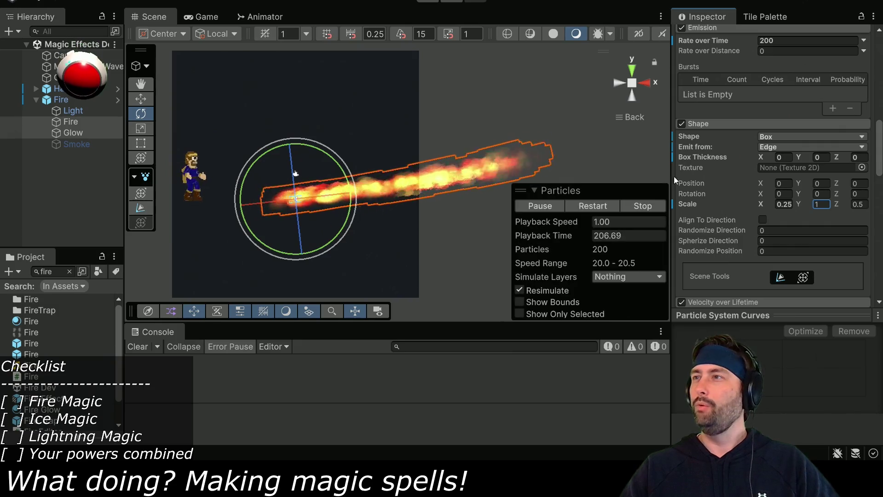
mouse_move(19, 199)
mouse_down()
mouse_move(48, 198)
mouse_move(31, 191)
mouse_up()
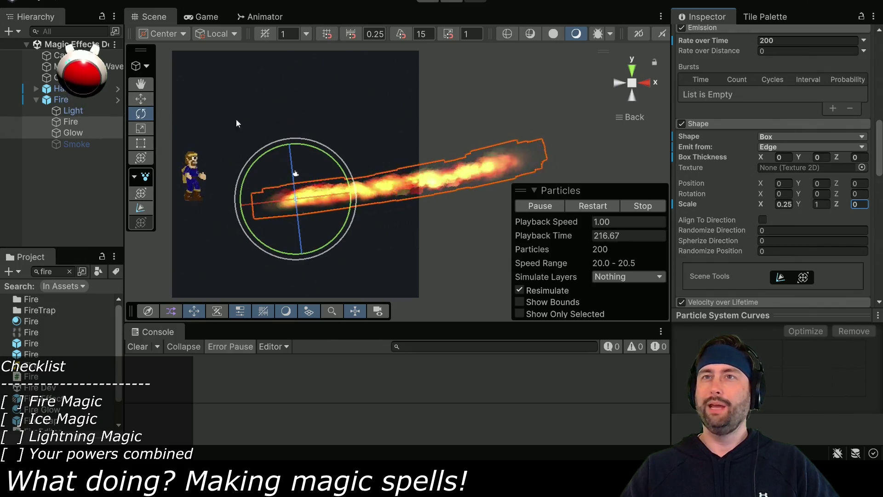
scroll(773, 138, up, 10)
- Set the particle system's rotation to -90, 0, 0 so it points up
drag(754, 104, 776, 104)
double_click(776, 104)
text(-90)
key(Tab)
text(0)
key(Tab)
text(0)
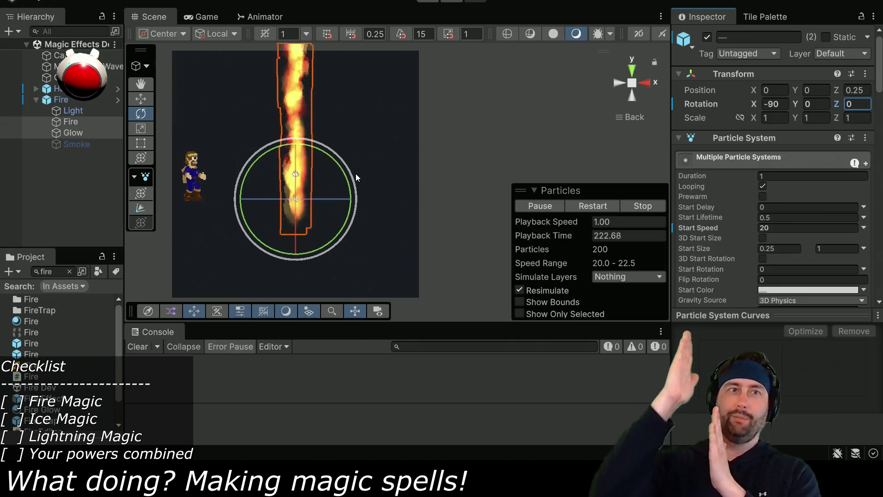
- Raise the fire particles to Position Y 1
click(145, 99)
drag(294, 150, 295, 123)
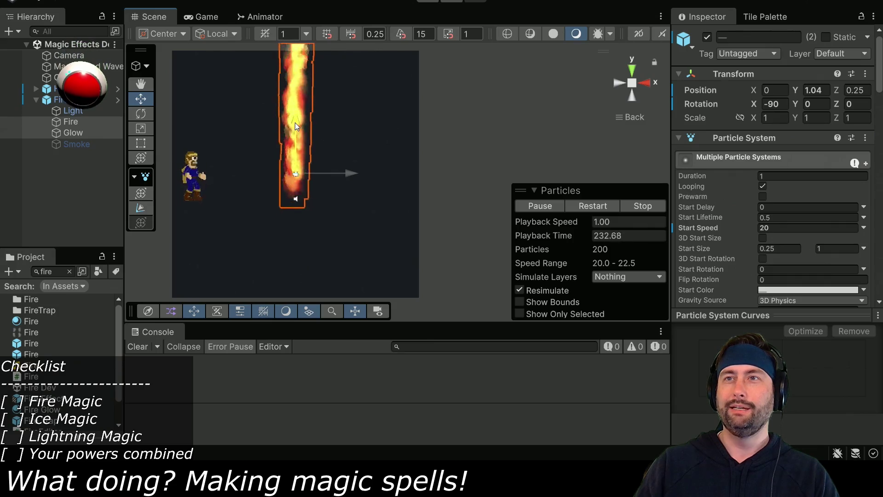
click(823, 89)
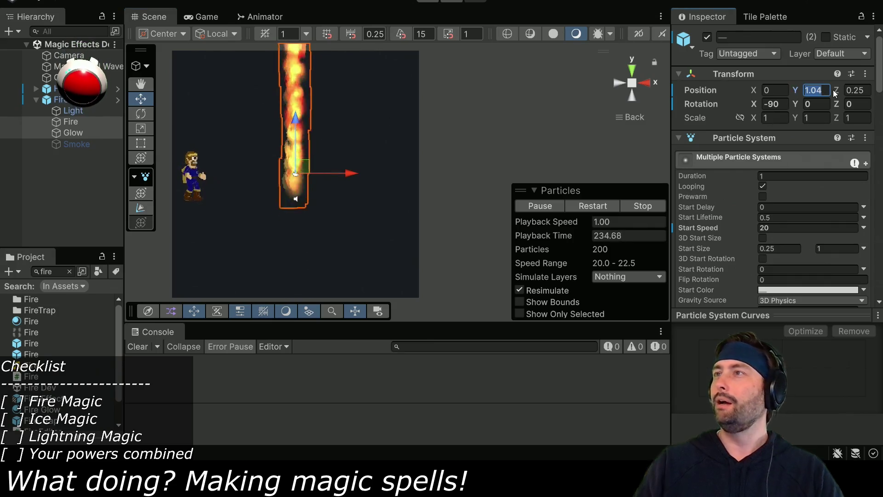
text(1)
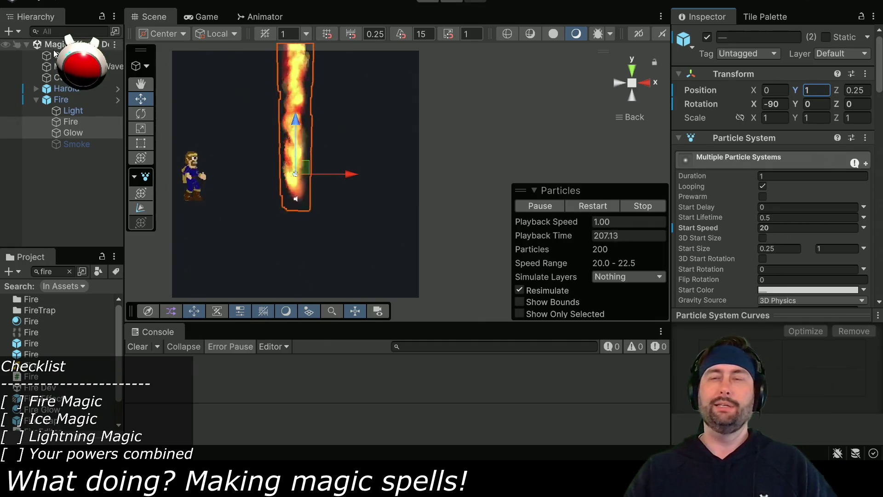
- Select the parent Fire object and undo a trial tilt with the Rotate tool
click(69, 100)
shift+click(75, 131)
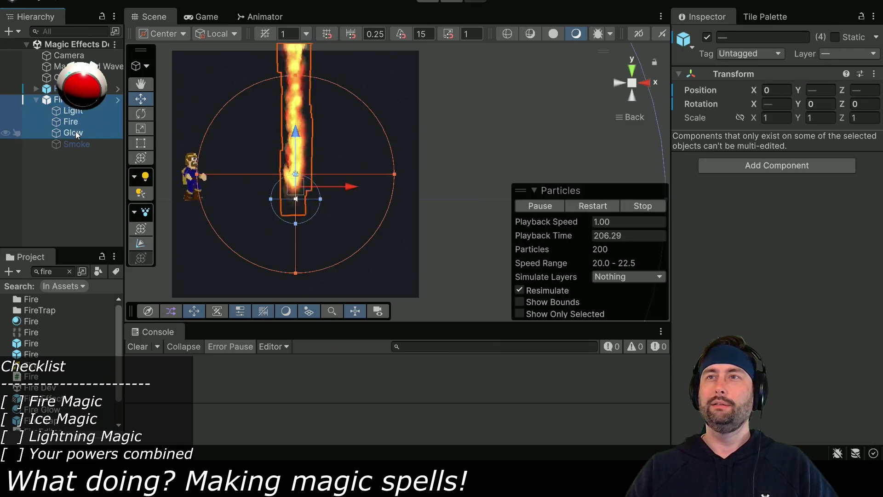
click(75, 99)
click(141, 113)
mouse_move(322, 151)
mouse_down()
mouse_move(346, 238)
mouse_move(293, 125)
mouse_move(315, 230)
mouse_move(336, 181)
mouse_up()
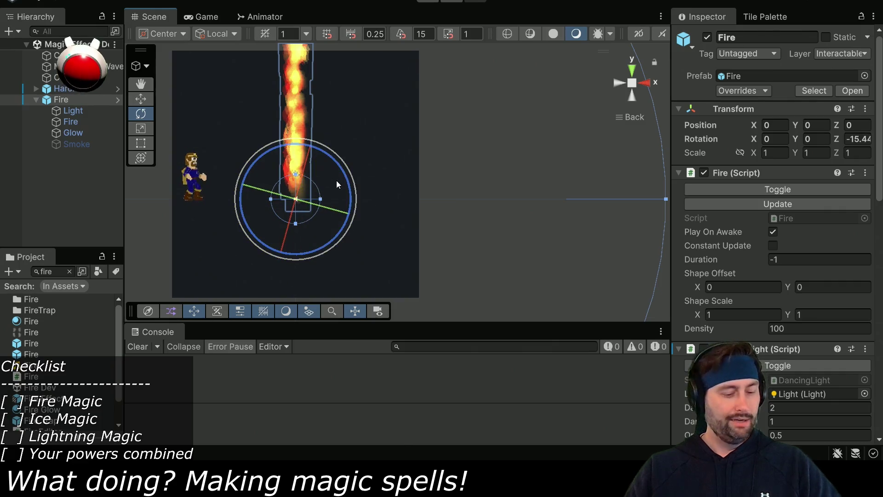
key(ctrl+z)
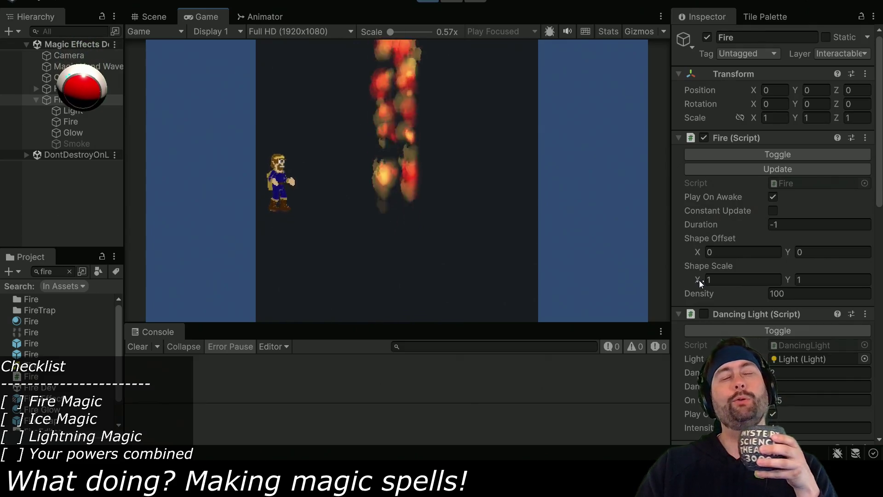
- Adjust the flame's Shape Scale X and Y during the game preview, then stop it
mouse_move(700, 280)
mouse_down()
mouse_move(674, 278)
mouse_move(682, 277)
mouse_up()
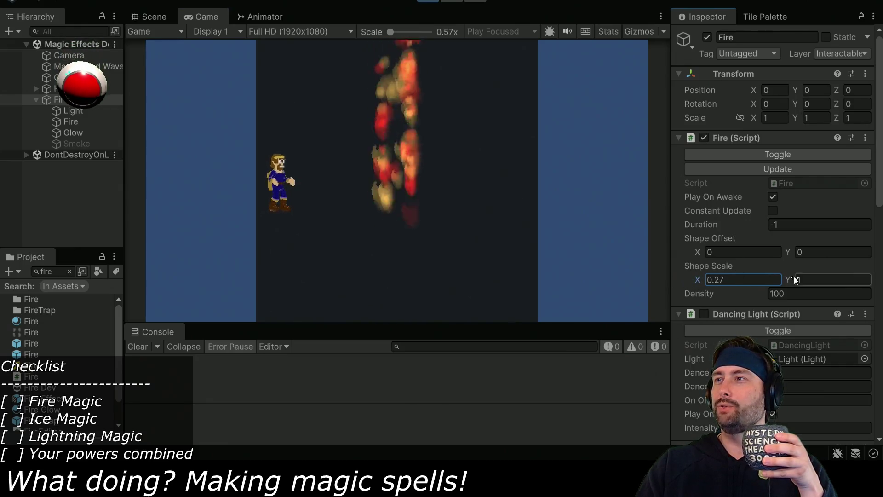
mouse_move(788, 277)
mouse_down()
mouse_move(765, 278)
mouse_move(783, 281)
mouse_up()
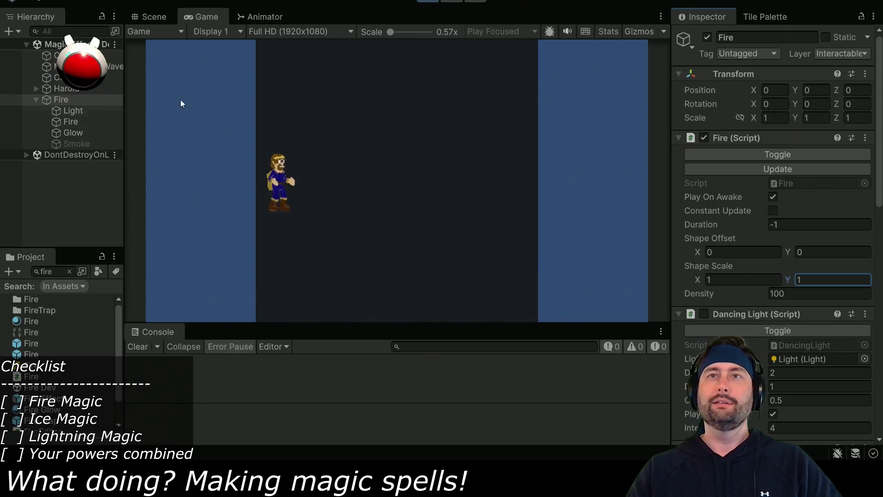
click(422, 1)
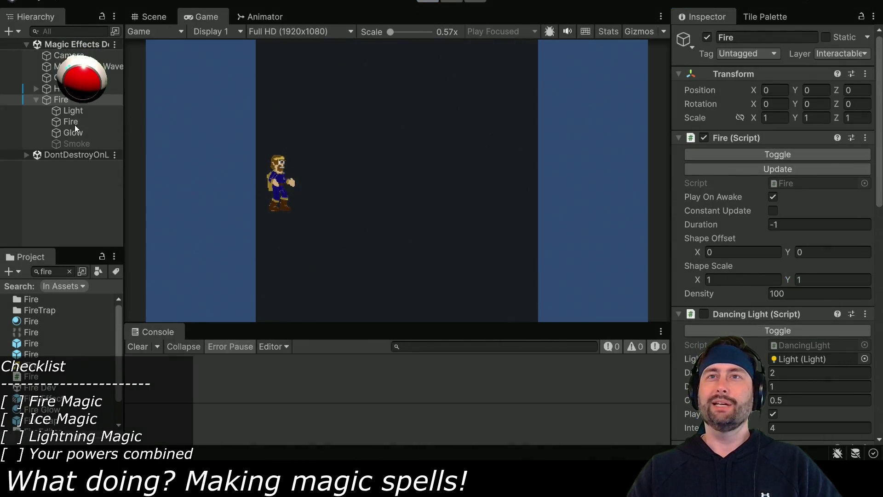
- Inspect the Fire and Glow child particle systems and the parent Fire object
click(74, 123)
ctrl+click(75, 136)
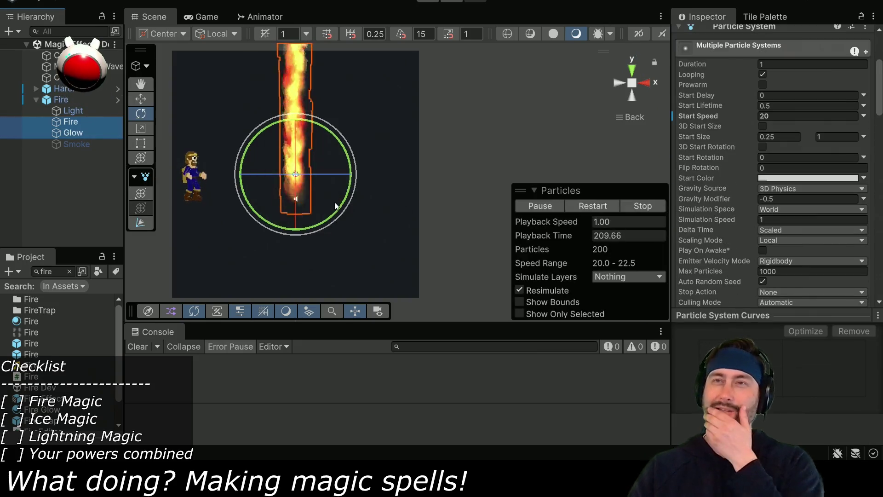
click(73, 101)
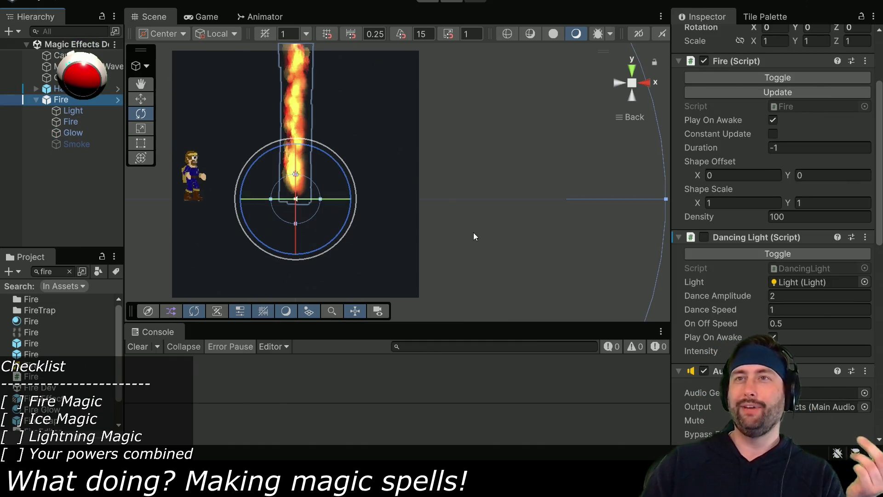
scroll(782, 231, down, 3)
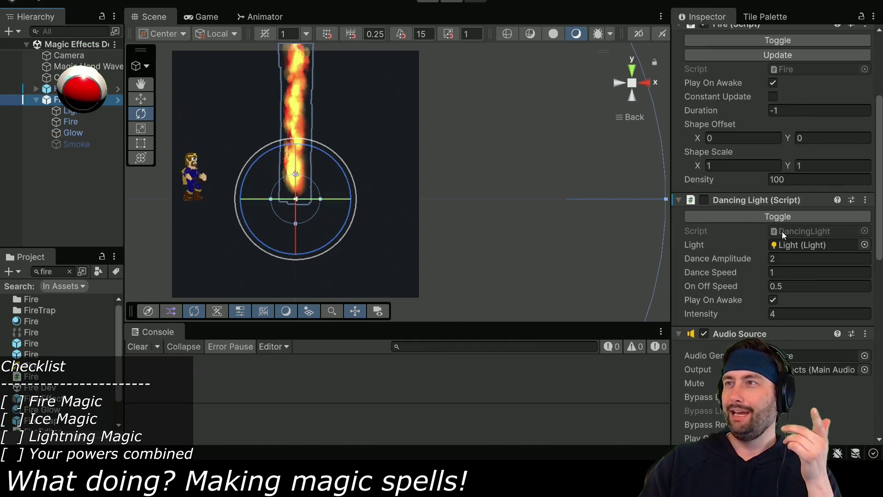
scroll(768, 221, up, 1)
scroll(768, 221, up, 2)
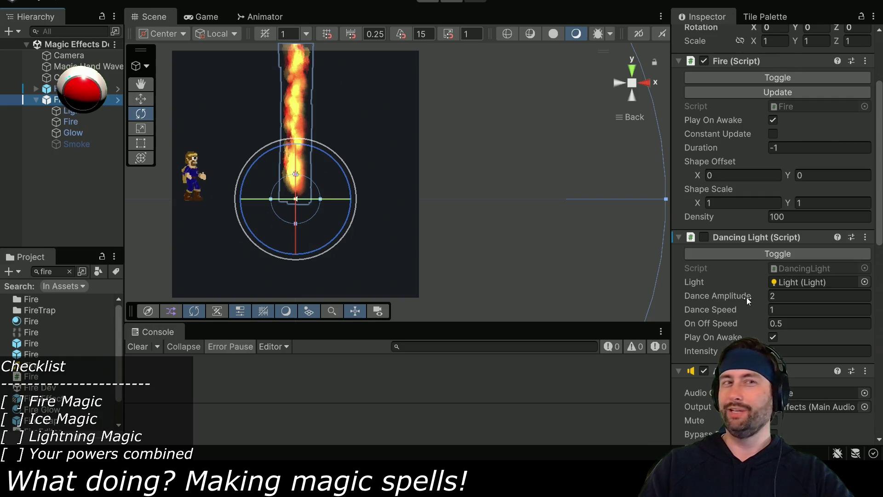
scroll(711, 276, down, 4)
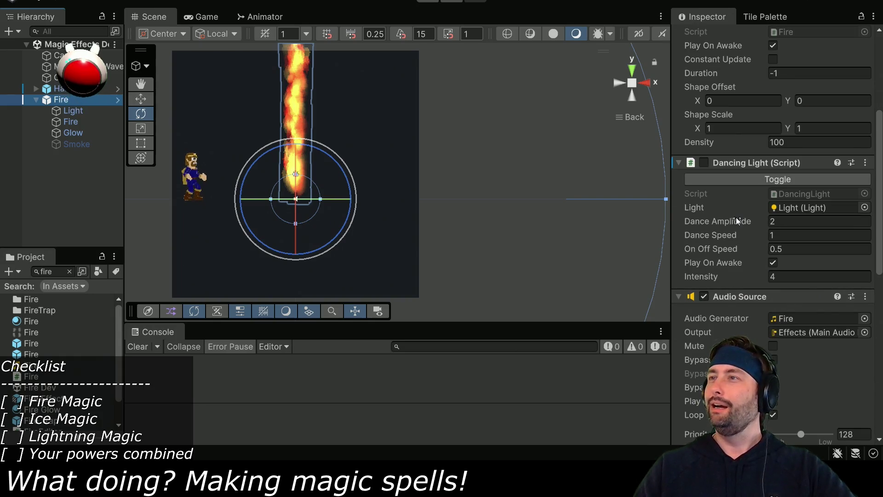
- Delete the parent Fire object from the scene
click(77, 121)
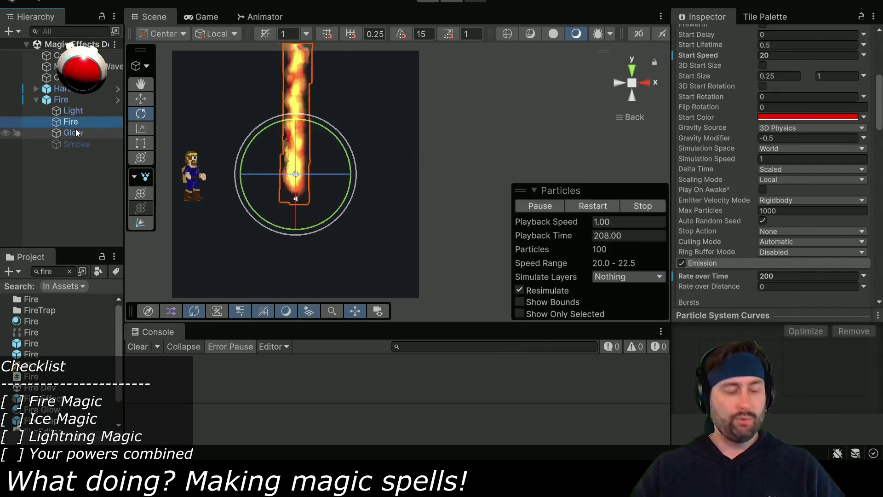
click(60, 99)
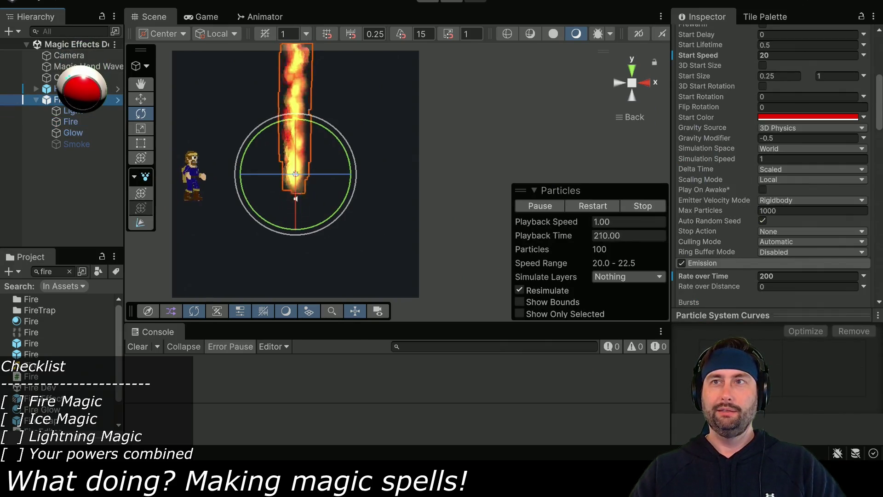
key(Delete)
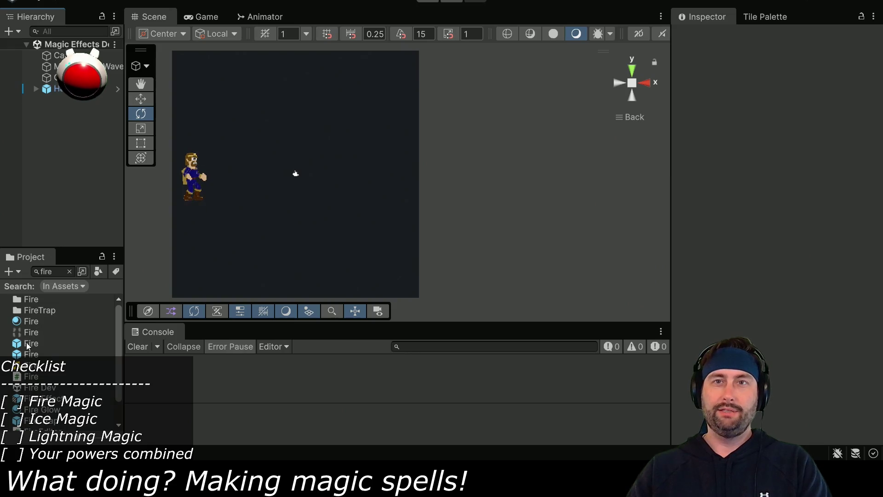
- Drag a fresh Fire prefab from the Project panel into the Hierarchy
drag(29, 347, 80, 140)
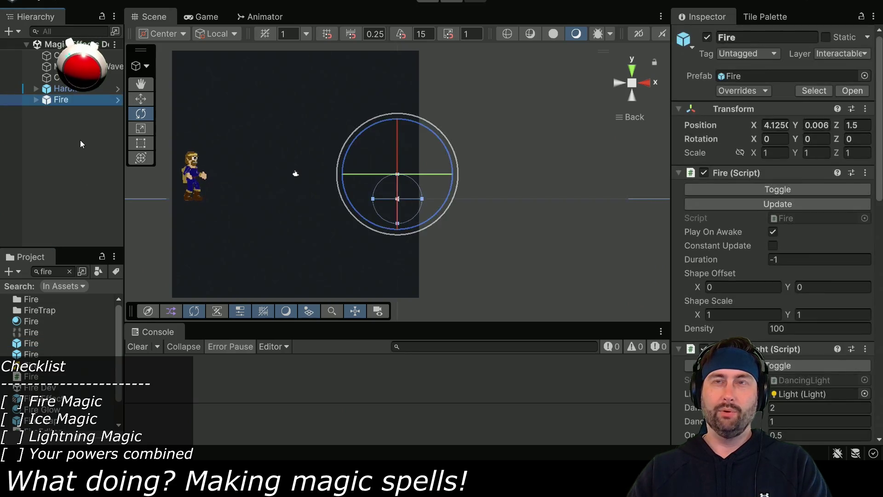
scroll(760, 258, down, 8)
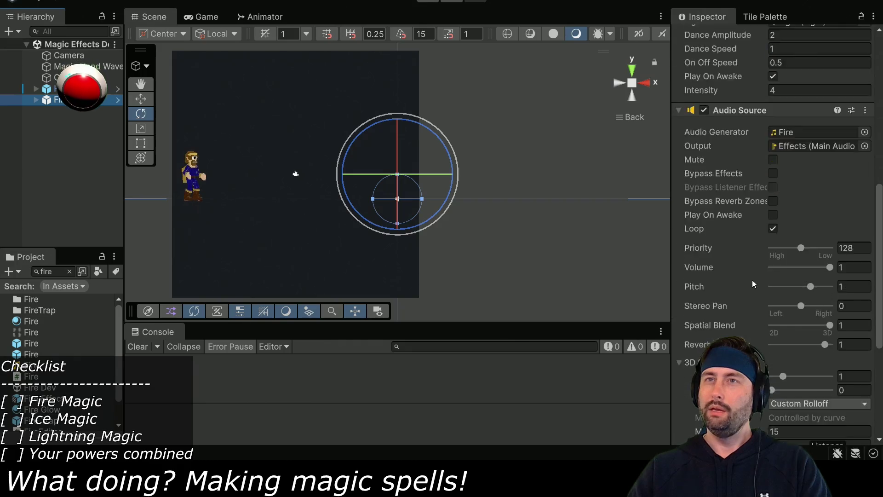
scroll(759, 258, up, 4)
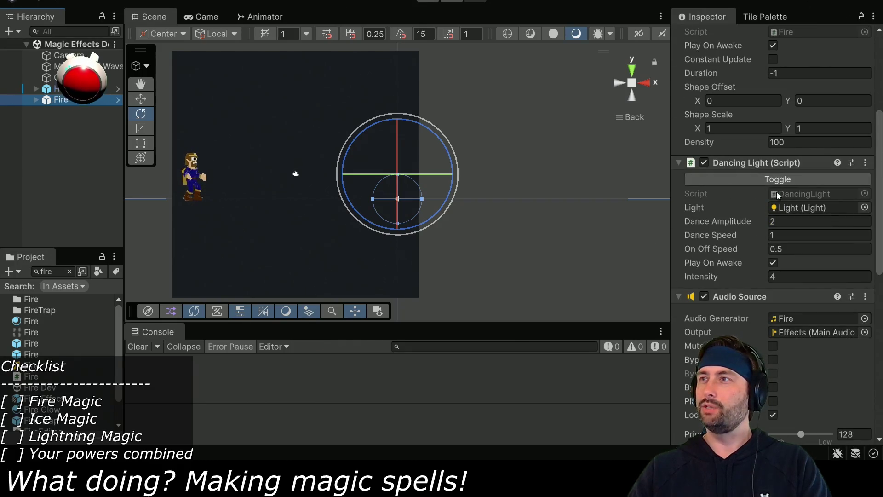
scroll(732, 187, up, 5)
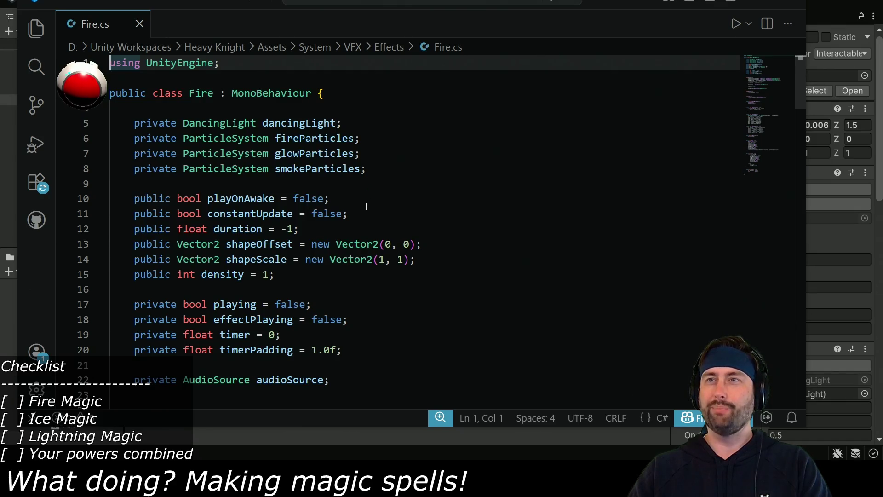
scroll(366, 206, down, 5)
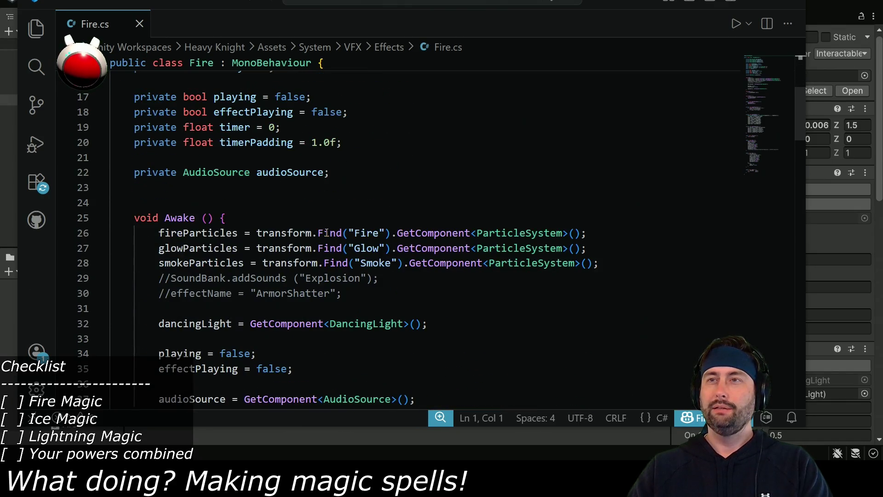
scroll(327, 232, up, 5)
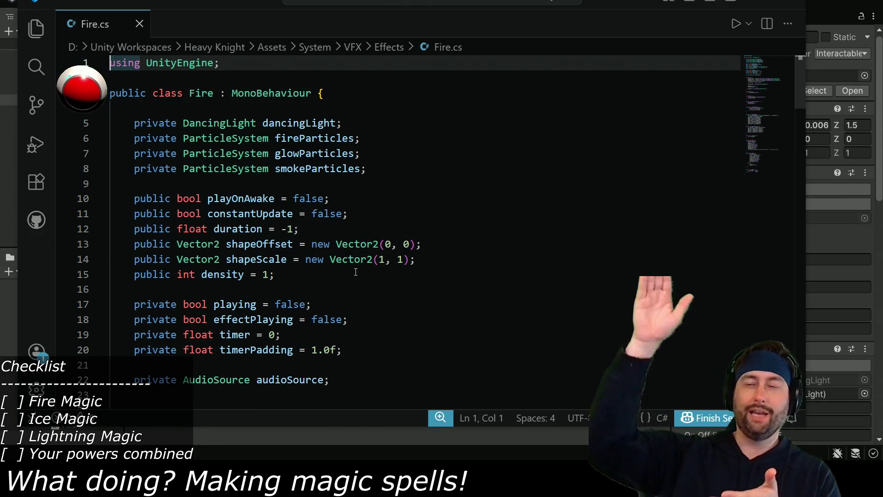
scroll(378, 226, down, 6)
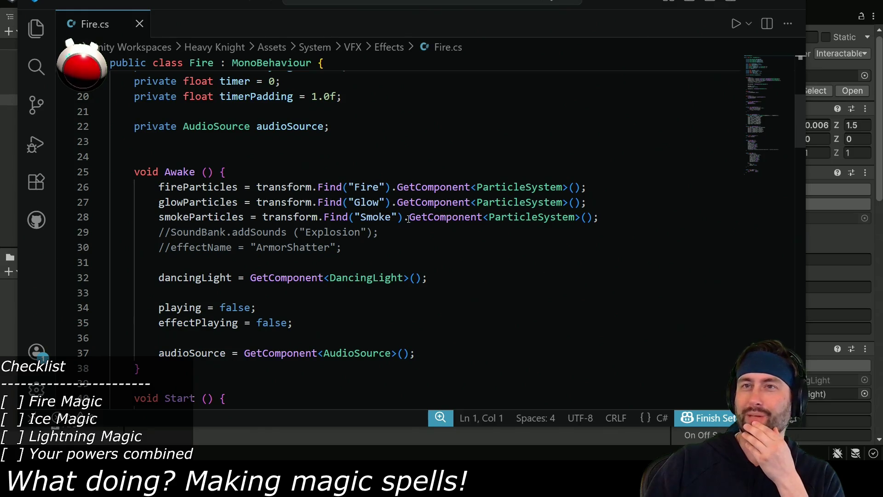
scroll(407, 220, down, 2)
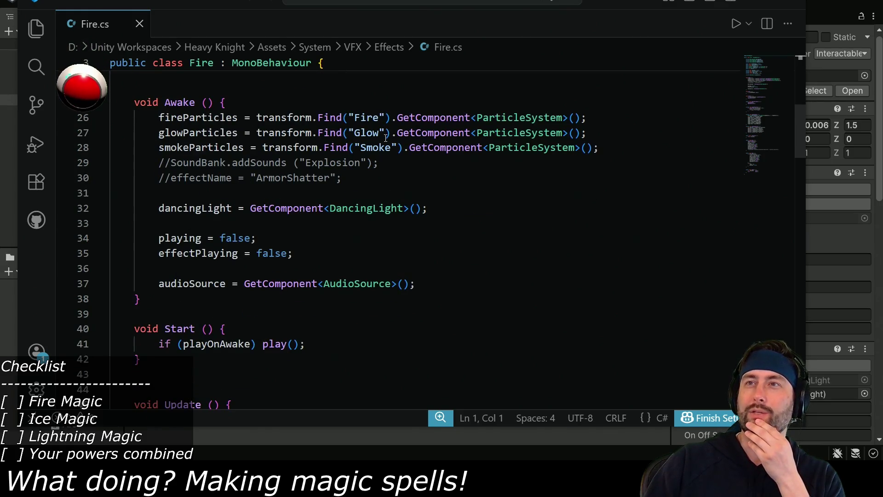
scroll(390, 153, down, 3)
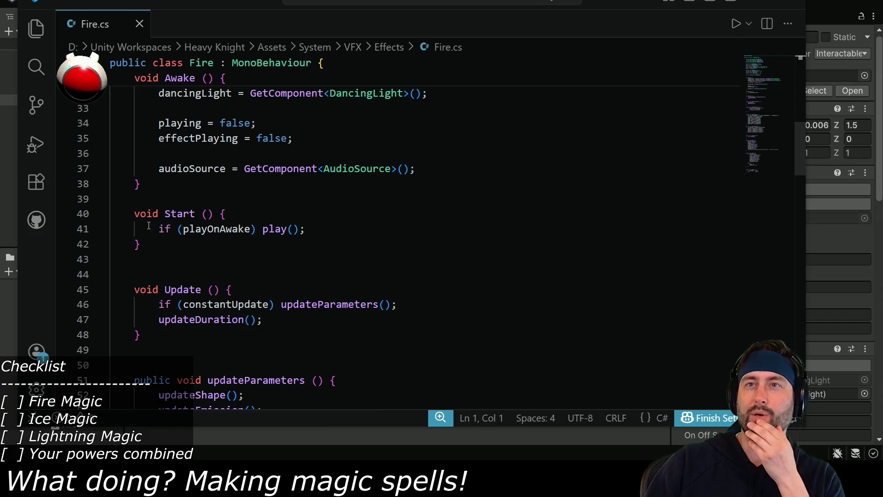
scroll(251, 230, down, 7)
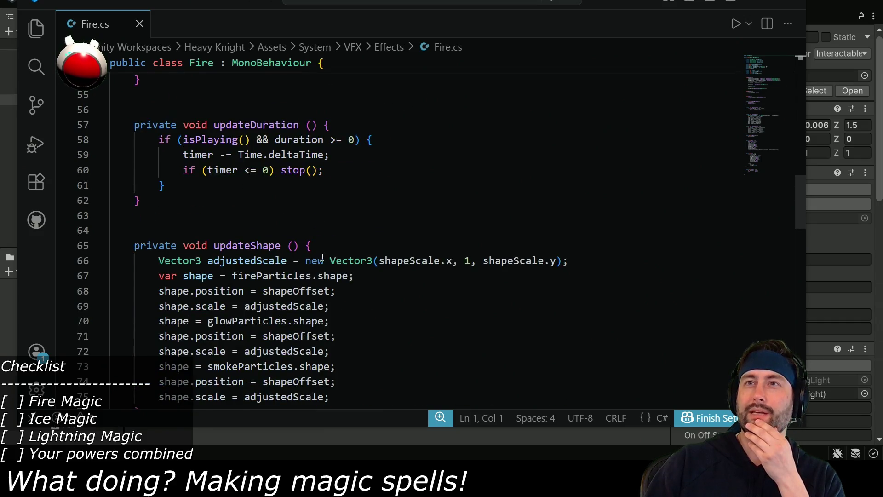
scroll(265, 173, up, 2)
scroll(258, 136, down, 1)
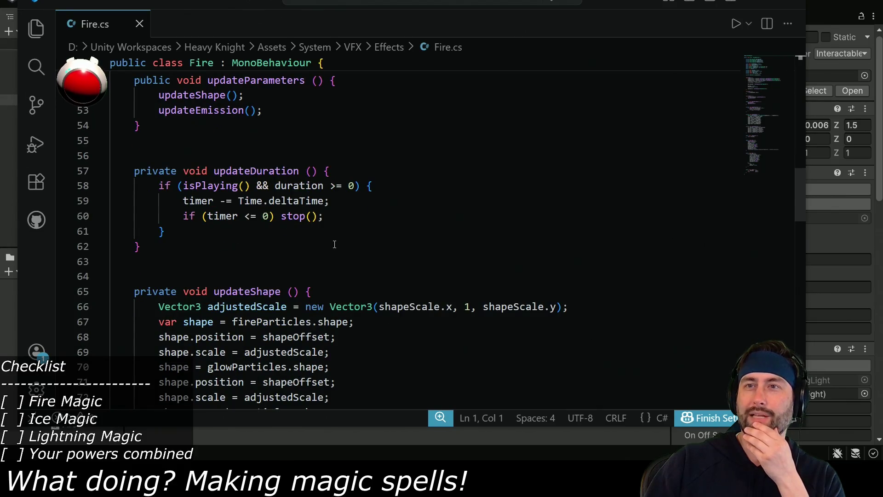
scroll(335, 245, down, 2)
scroll(333, 247, down, 3)
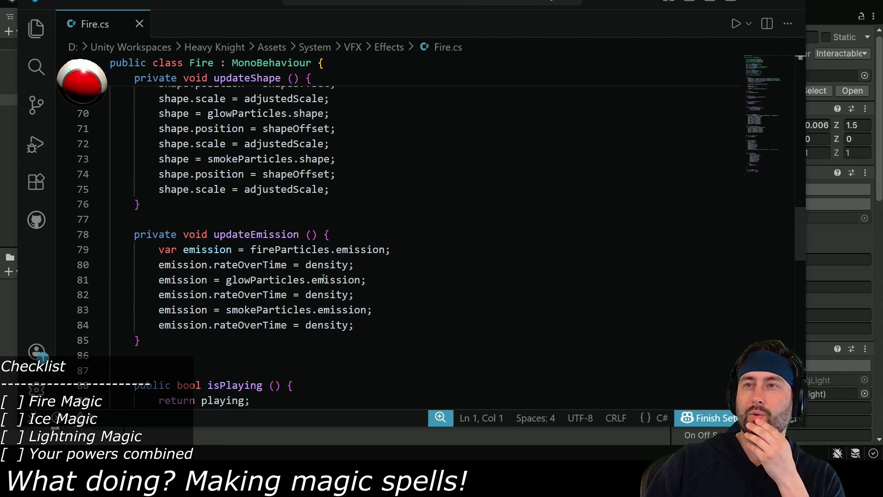
key(alt+Tab)
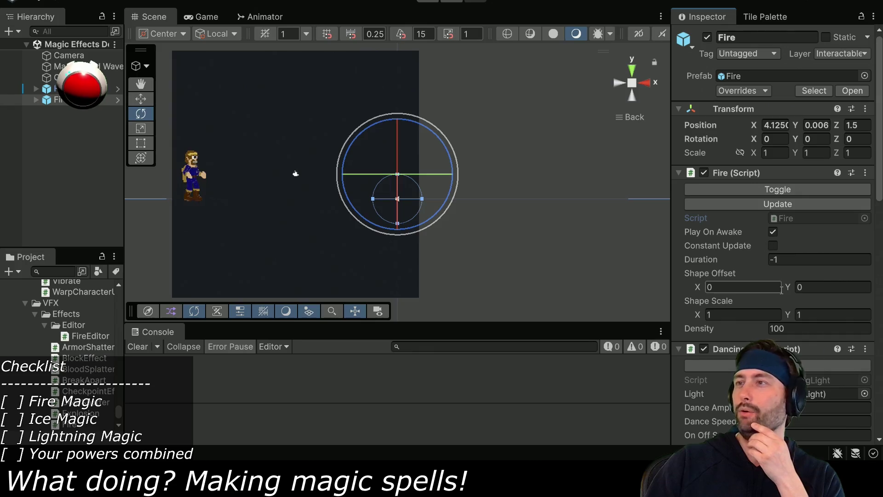
- Set the Fire script's Density to 200
click(796, 331)
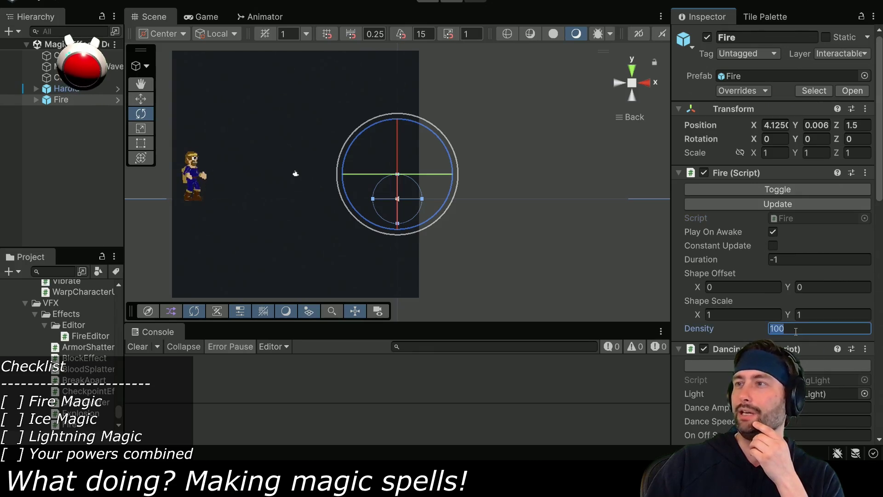
text(200)
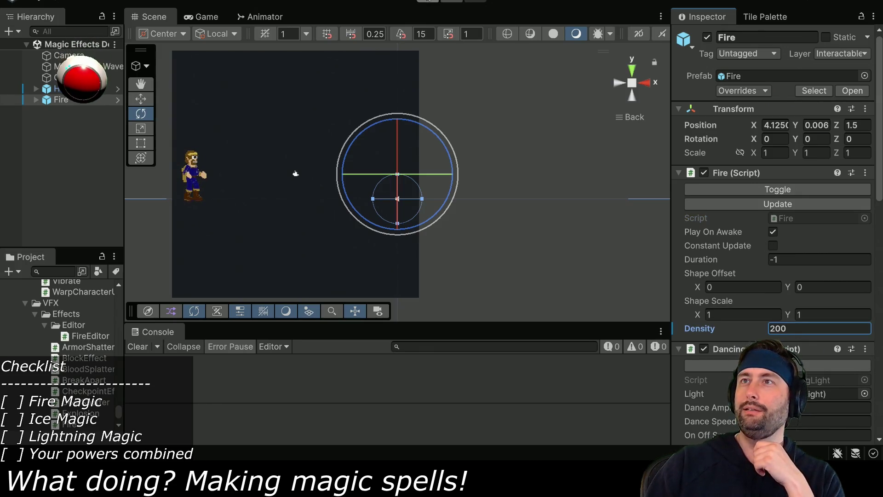
key(Return)
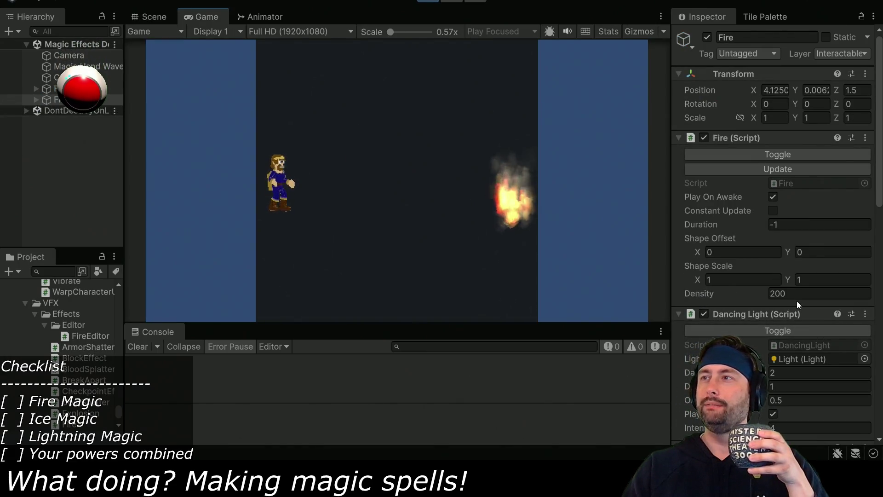
- During the test run, try Density 100 and then 200 on the running fire
click(809, 295)
text(100)
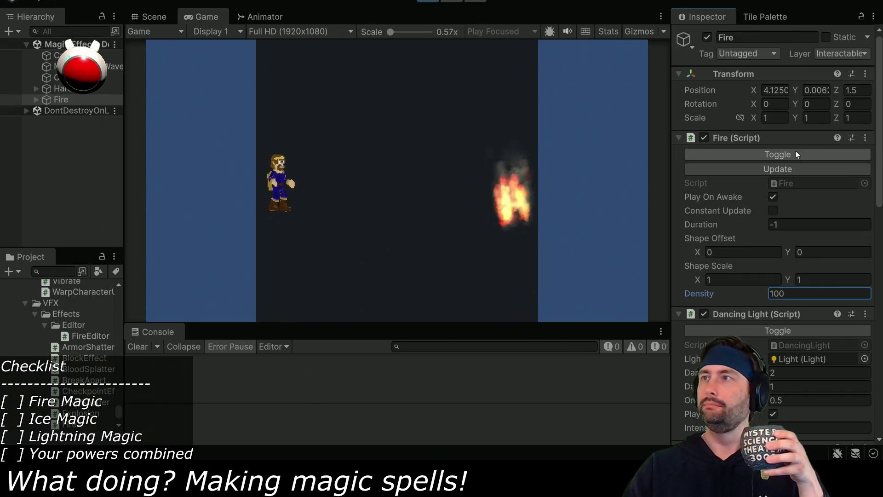
click(800, 169)
click(794, 293)
text(200)
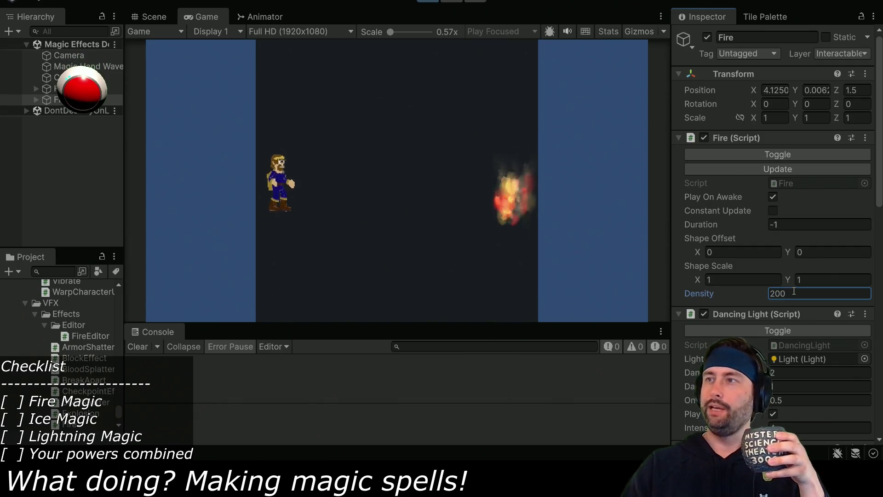
click(771, 172)
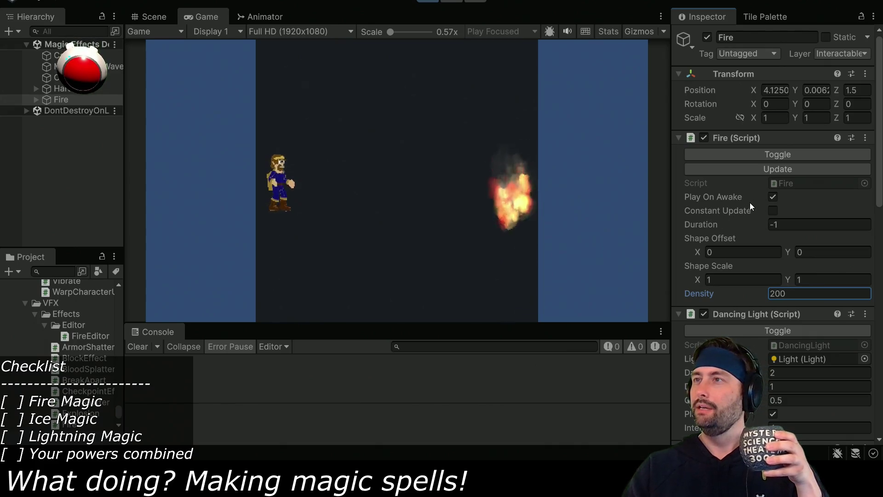
- Enable Constant Update, push Density up to about 1315, then stop the test run
click(772, 195)
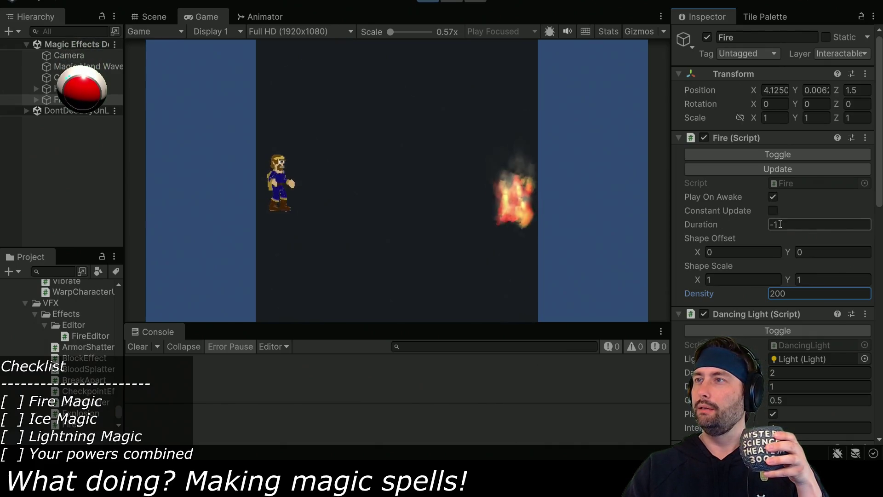
click(772, 210)
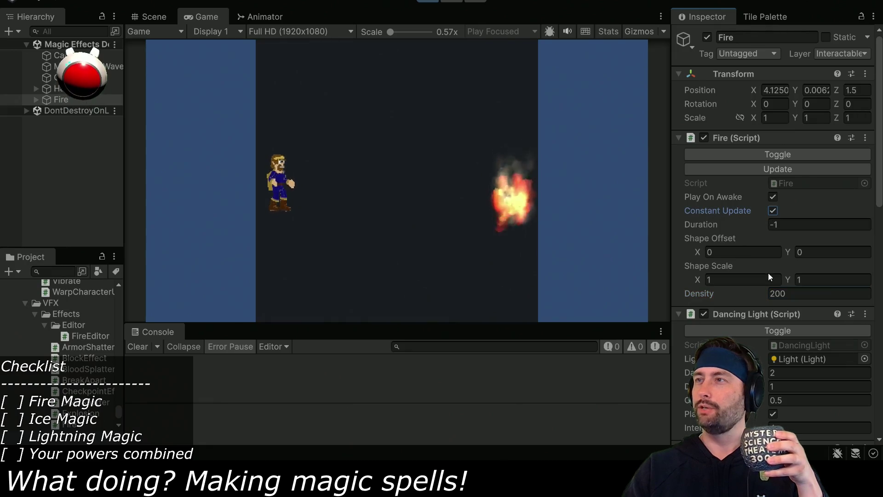
mouse_move(765, 294)
mouse_down()
mouse_move(779, 291)
mouse_move(165, 300)
mouse_move(674, 291)
mouse_move(665, 291)
mouse_up()
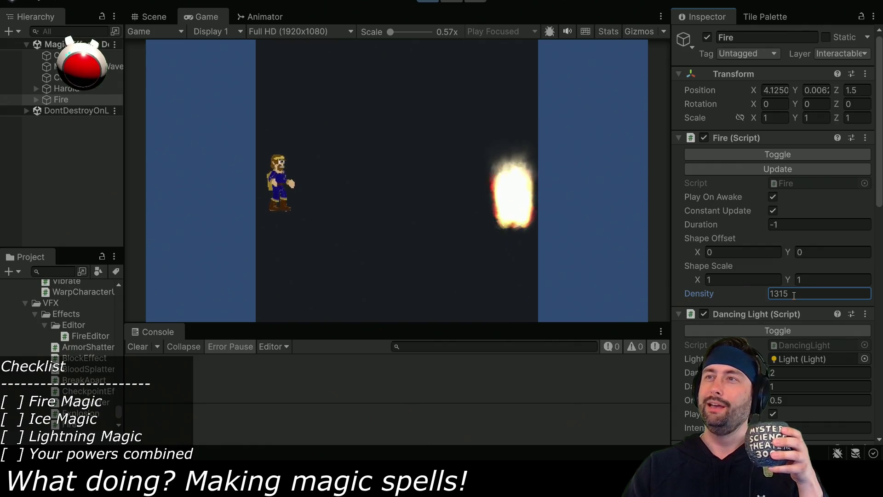
click(426, 0)
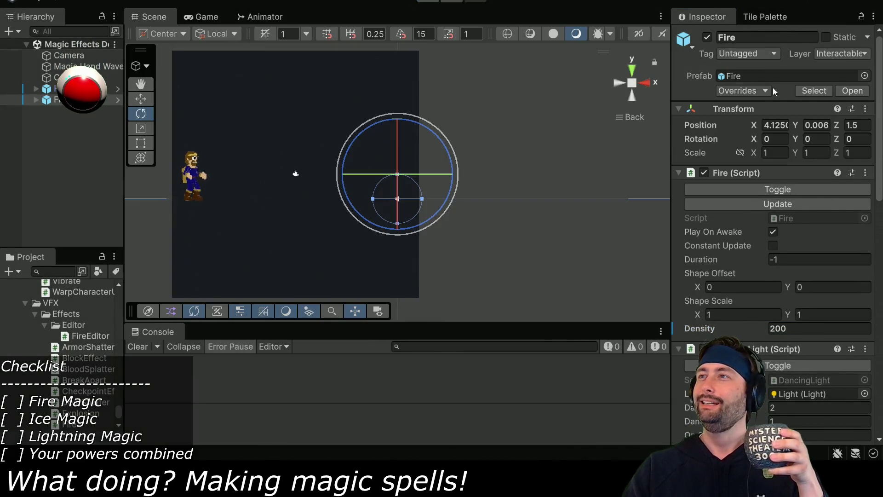
click(780, 125)
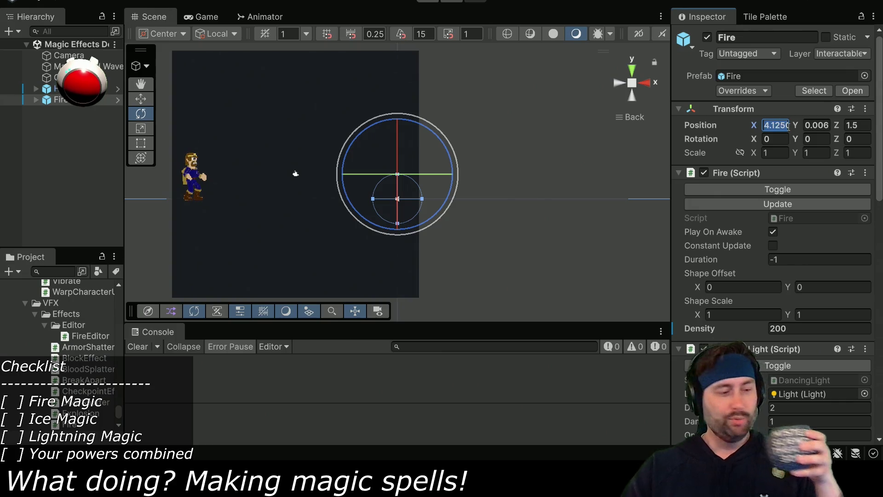
- Zero the Fire position to 0, 0, 0 and start a test run with Constant Update
text(0)
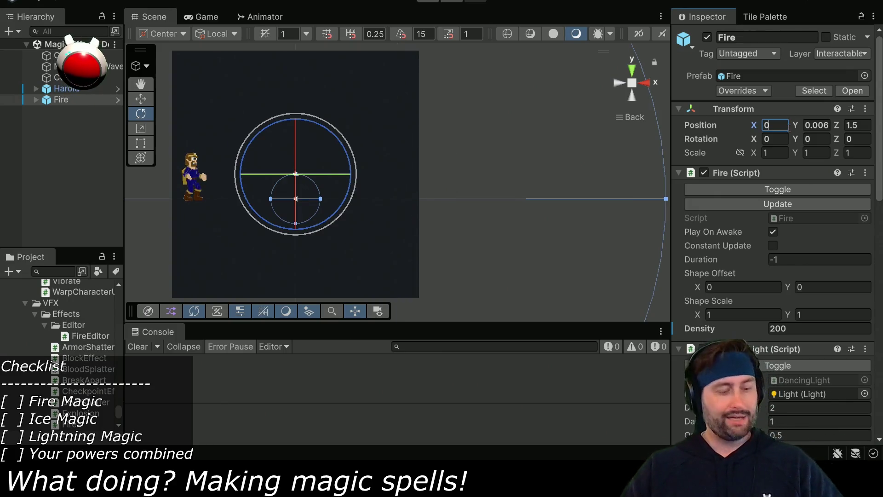
text(0)
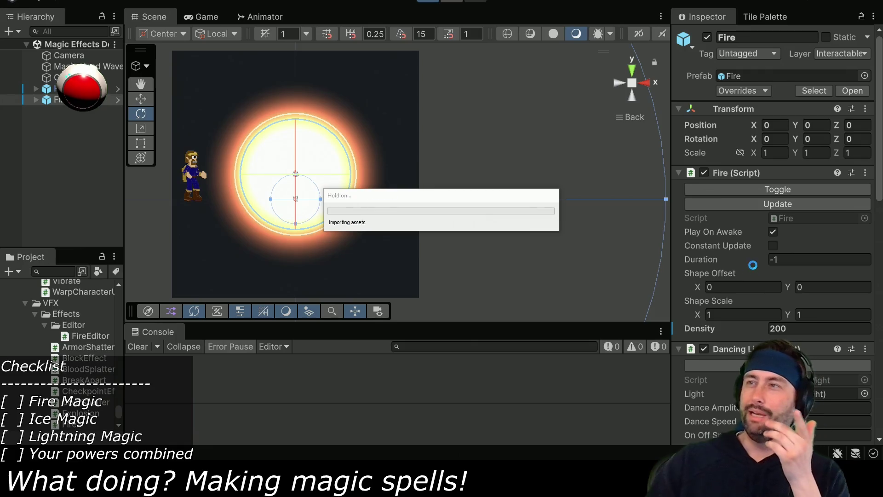
key(ctrl+p)
click(772, 209)
- Narrow the flame with Shape Scale X 0.25, then stop the test run
click(699, 279)
drag(699, 277, 675, 278)
click(750, 275)
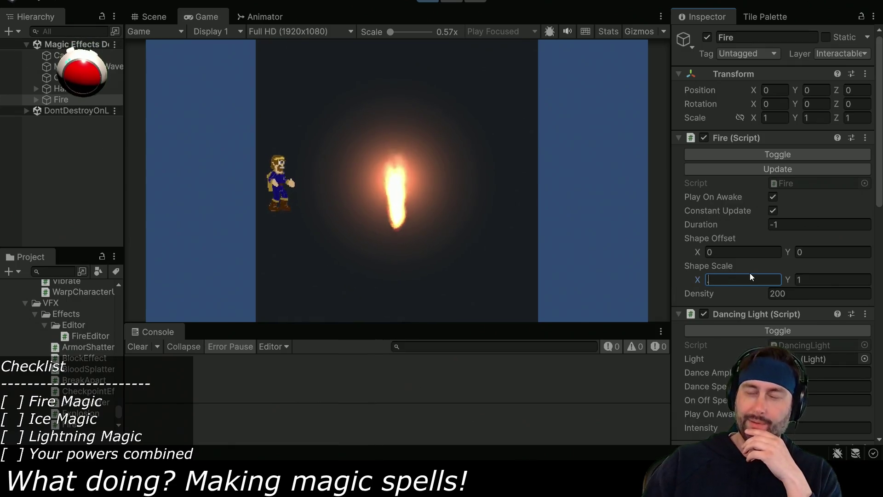
text(0.25)
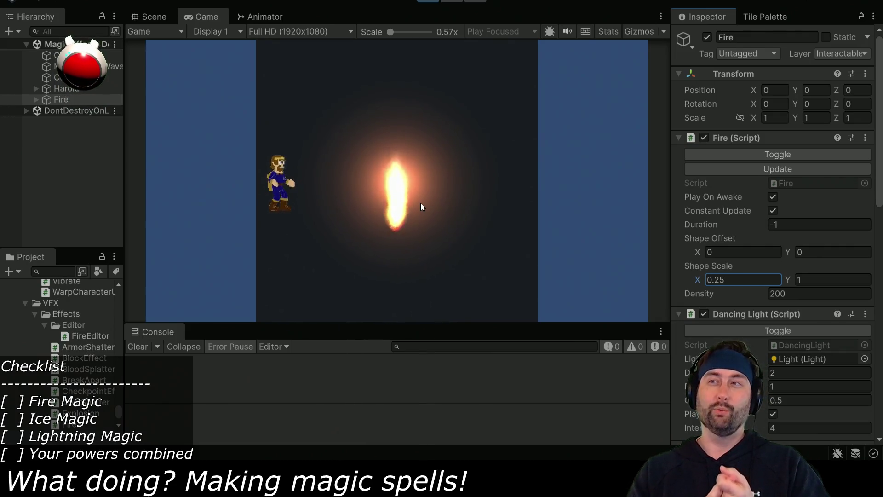
click(427, 4)
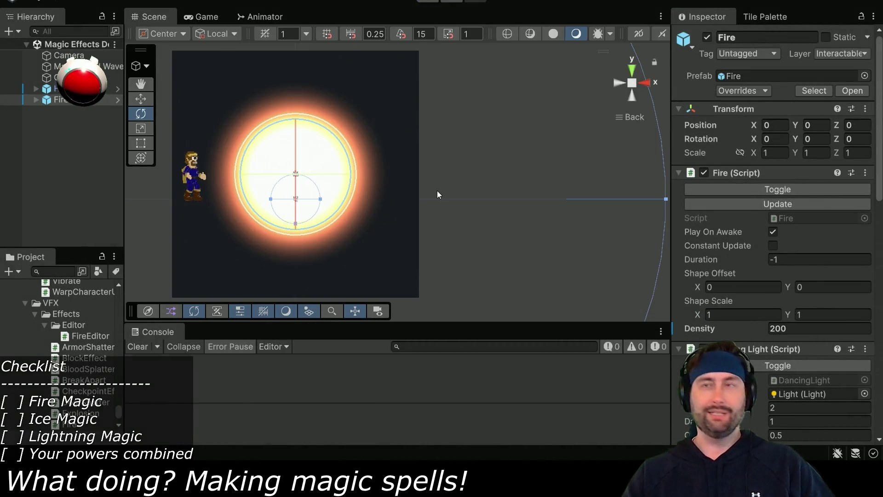
- Add a 'public float velocity = 0.5f' field below density, removing the stray brackets
key(alt+Tab)
scroll(361, 232, up, 10)
scroll(361, 232, up, 10)
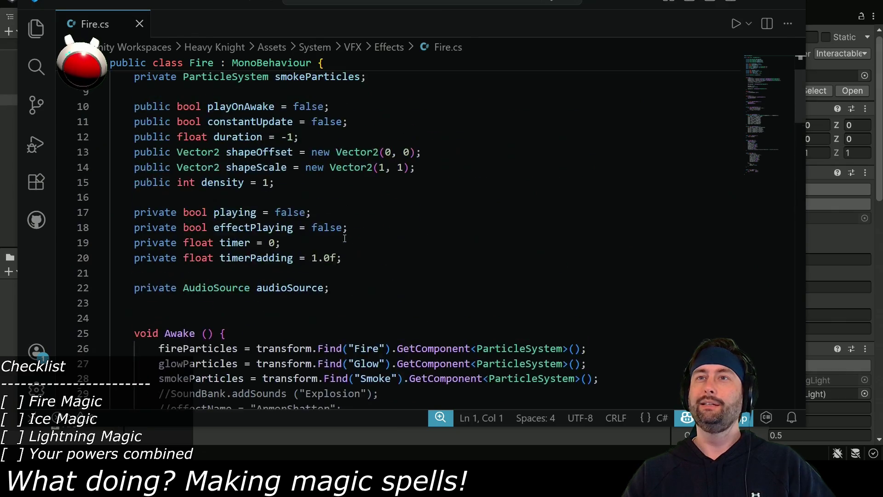
scroll(332, 195, down, 3)
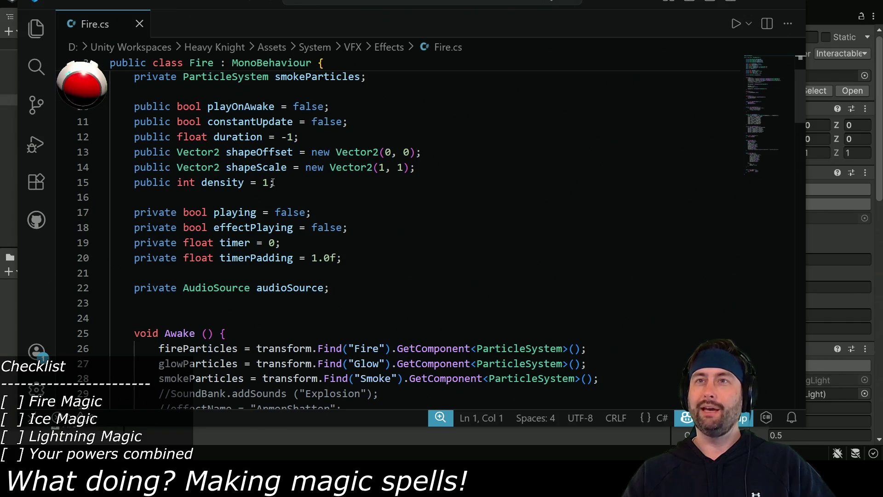
click(308, 182)
key(Return)
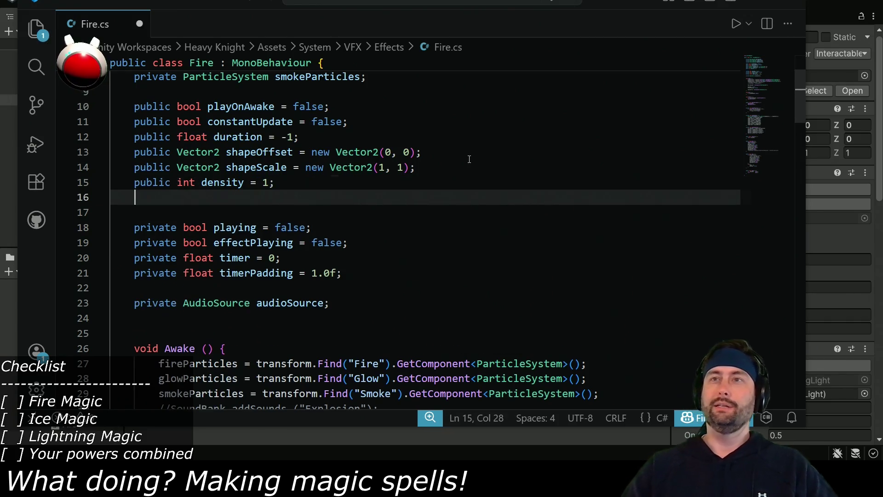
text(public float velocity = )
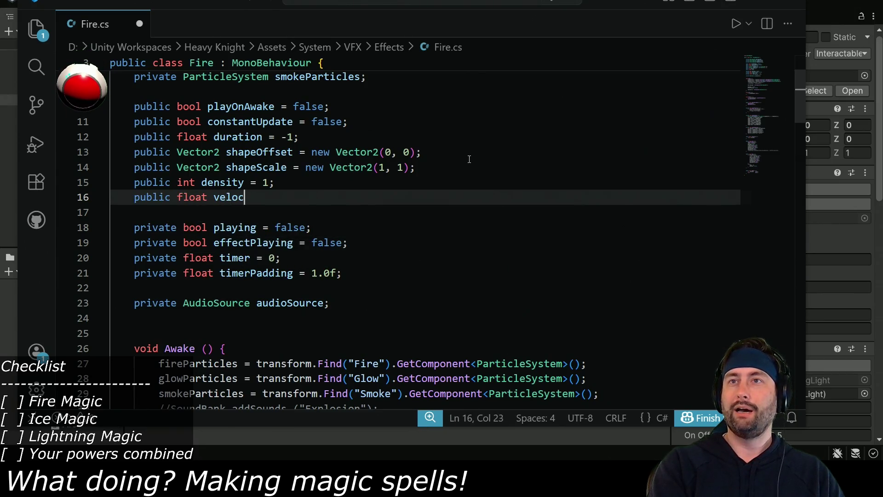
text([0.5f;)
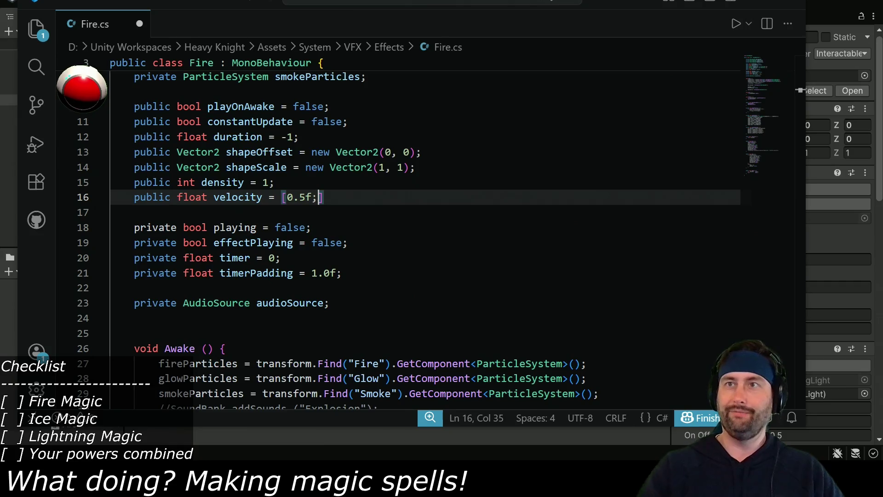
key(Delete)
key(Left)
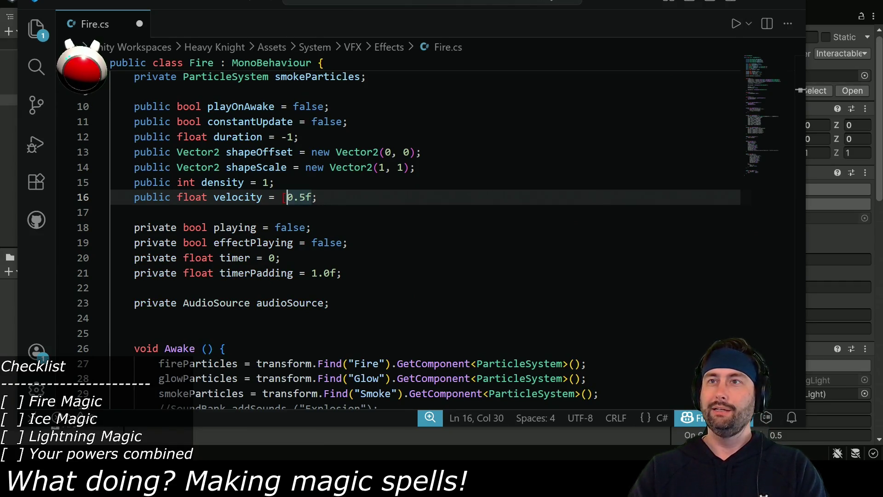
key(BackSpace)
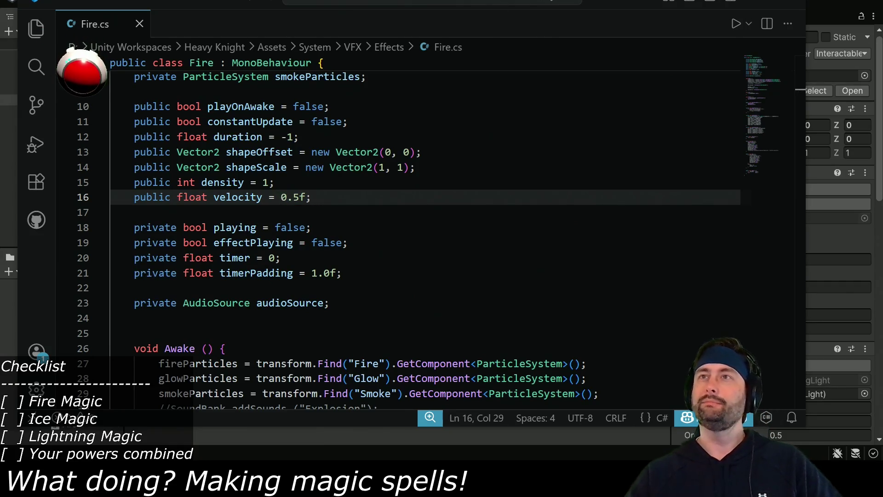
- Select the velocity name and scroll down to updateParameters
double_click(238, 197)
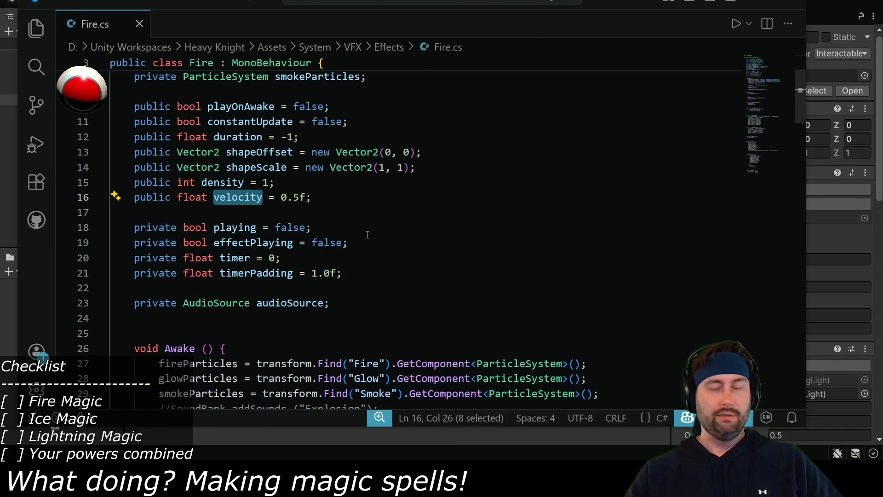
scroll(367, 235, down, 5)
scroll(176, 197, down, 10)
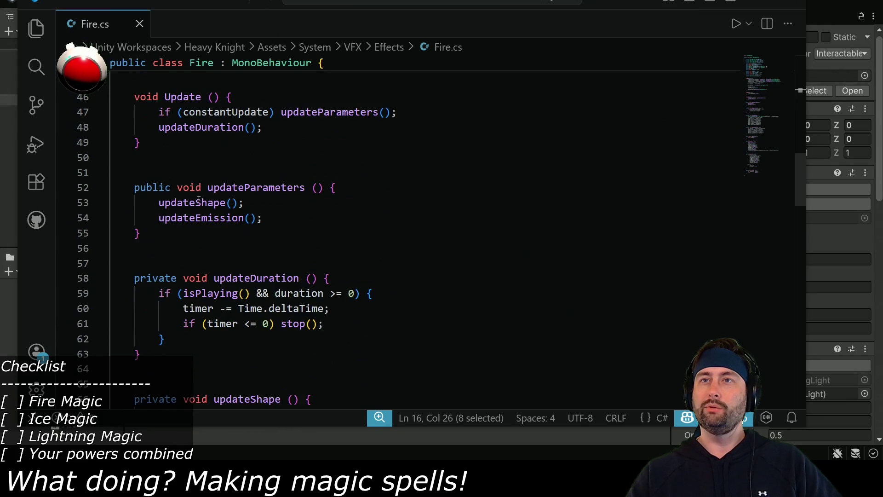
- Add an updateVelocity call under updateEmission inside updateParameters
click(320, 215)
key(Return)
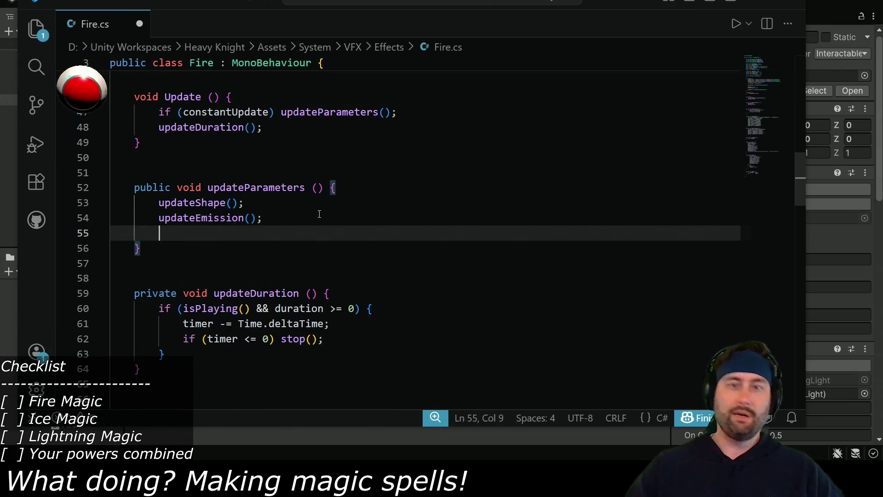
text(updateVelocity)
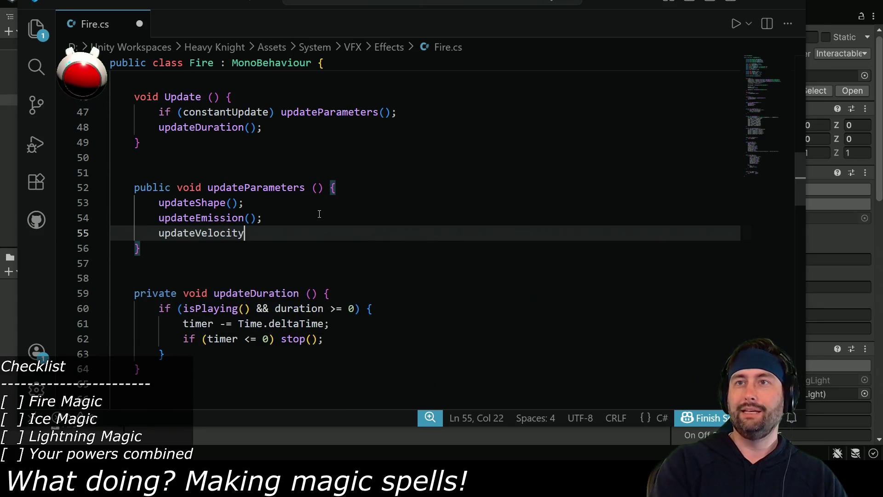
scroll(275, 258, down, 5)
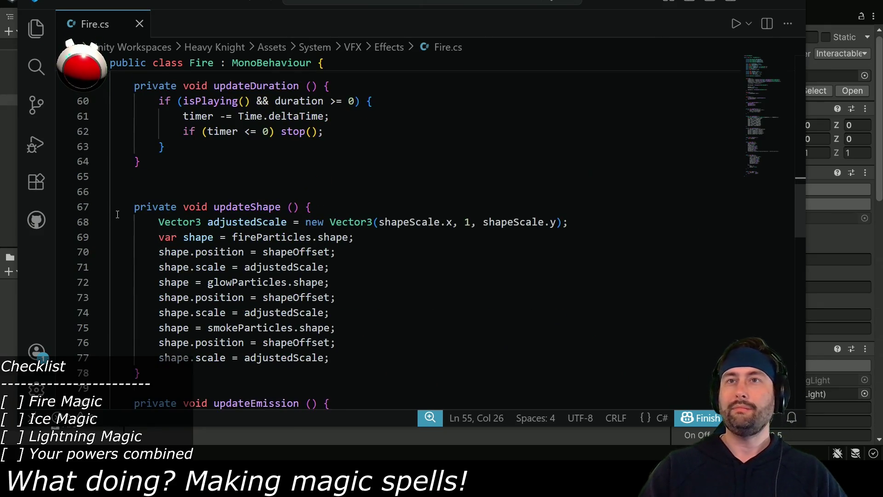
scroll(135, 270, down, 4)
- Duplicate the updateEmission method below itself and rename the copy to updateVelocity
click(132, 220)
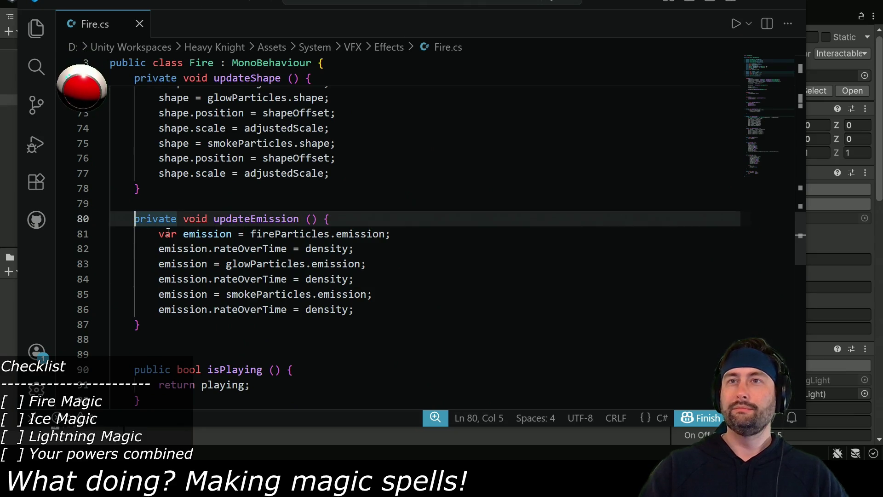
shift+click(162, 324)
key(ctrl+c)
key(Right)
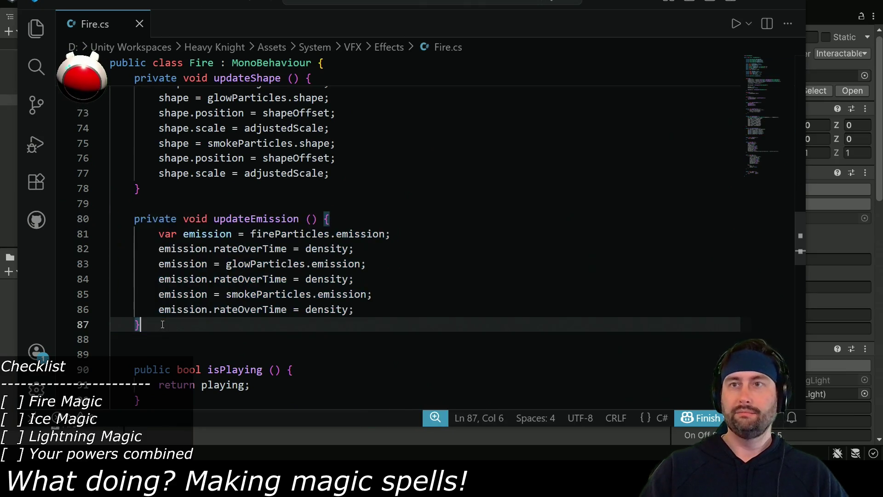
key(Return)
key(Return)
key(Return)
key(ctrl+v)
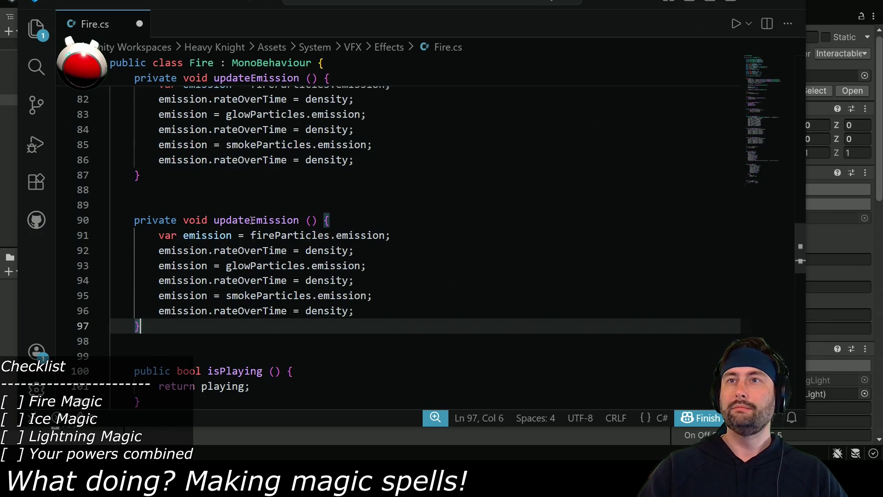
drag(251, 220, 299, 220)
text(Velo)
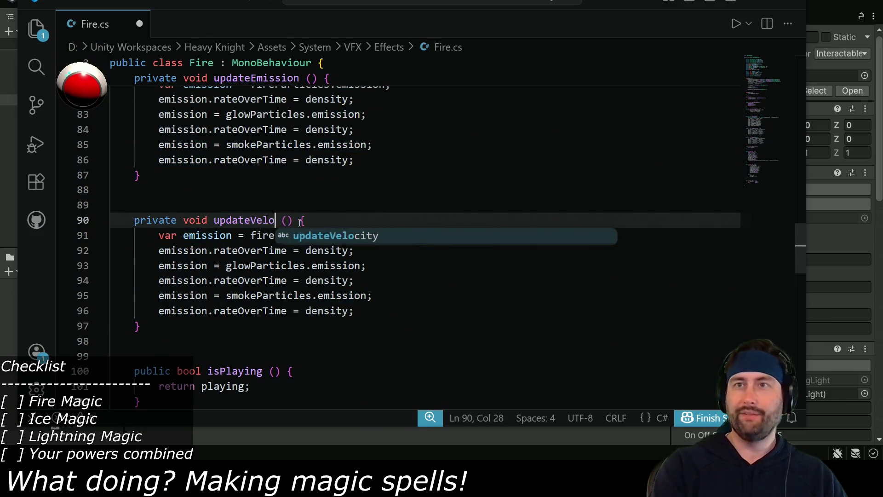
text(cir)
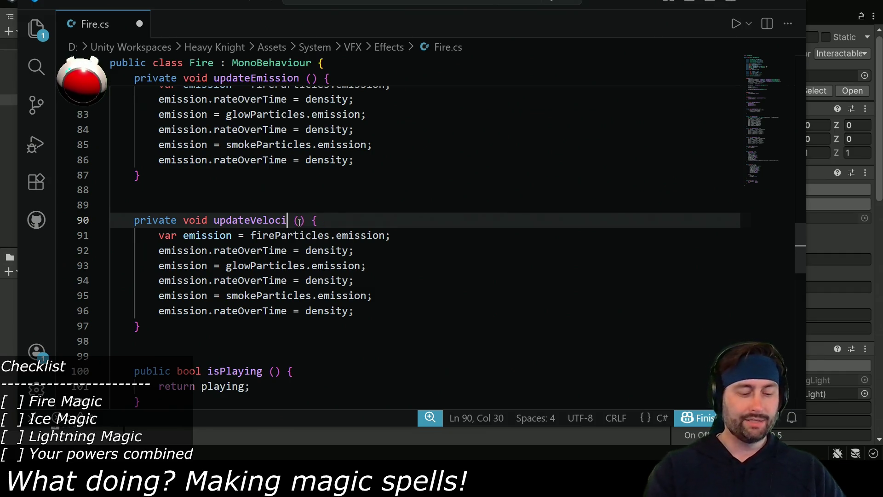
text(ty)
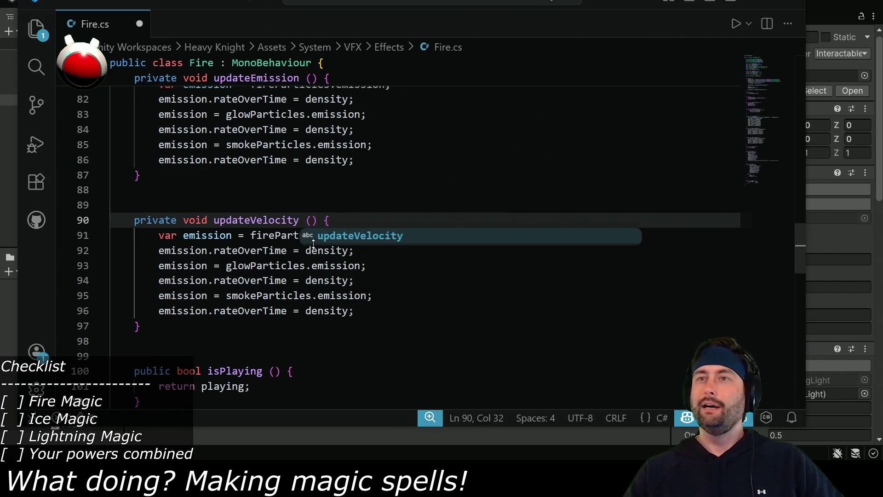
click(250, 235)
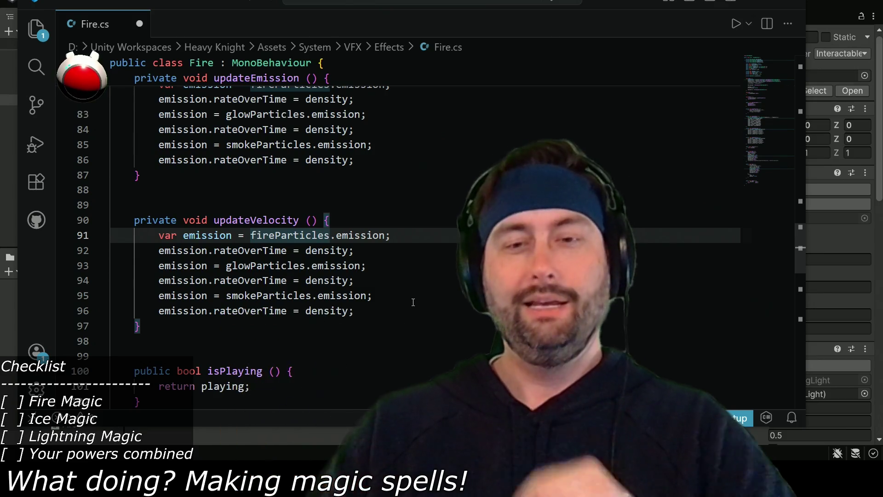
- Switch from Fire.cs back to Unity and let the scripts recompile
key(Escape)
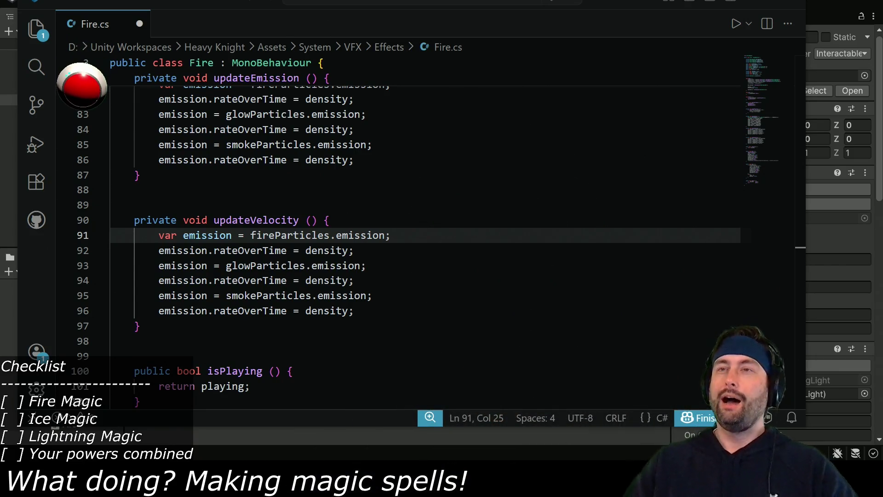
key(alt+Tab)
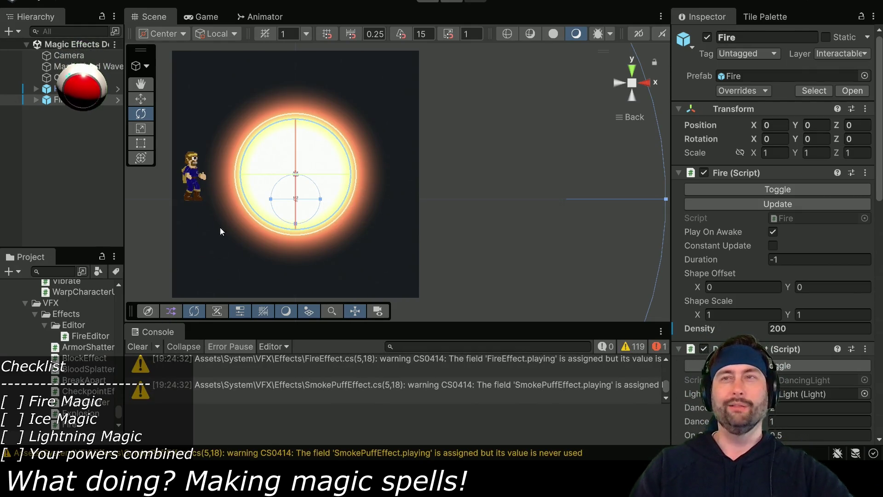
- Frame Fire, attempt Play, and open the CS0103 'updateVelocity' error in an errors-only Console
key(f)
scroll(341, 223, up, 2)
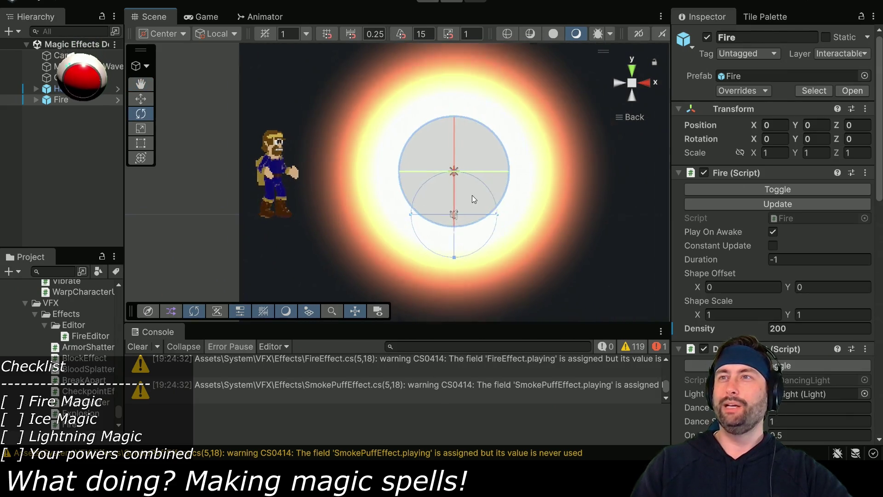
key(ctrl+p)
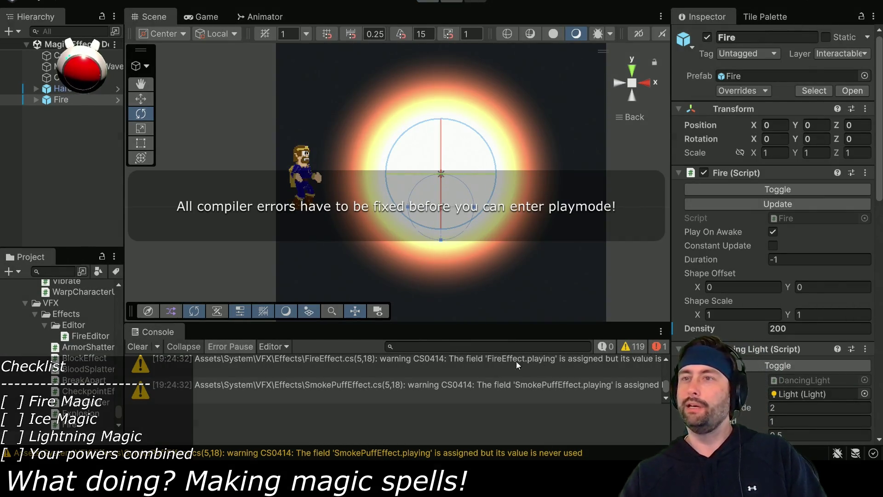
click(138, 346)
click(393, 369)
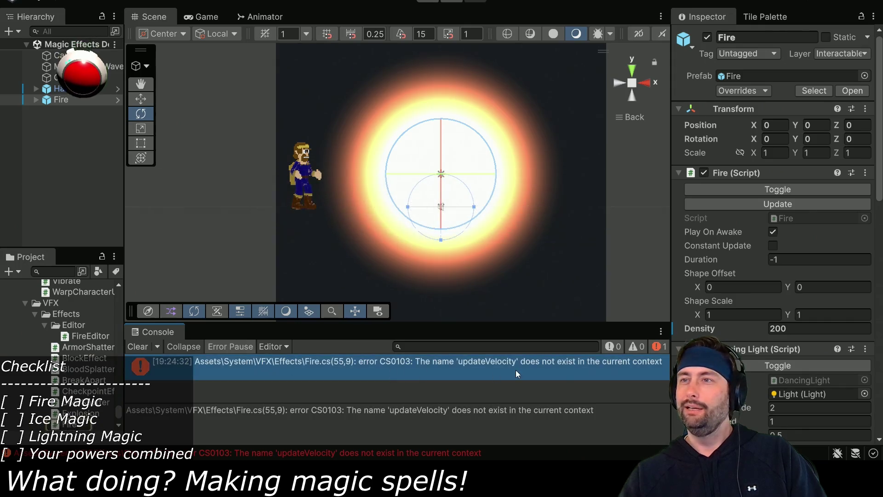
key(alt+Tab)
key(Tab)
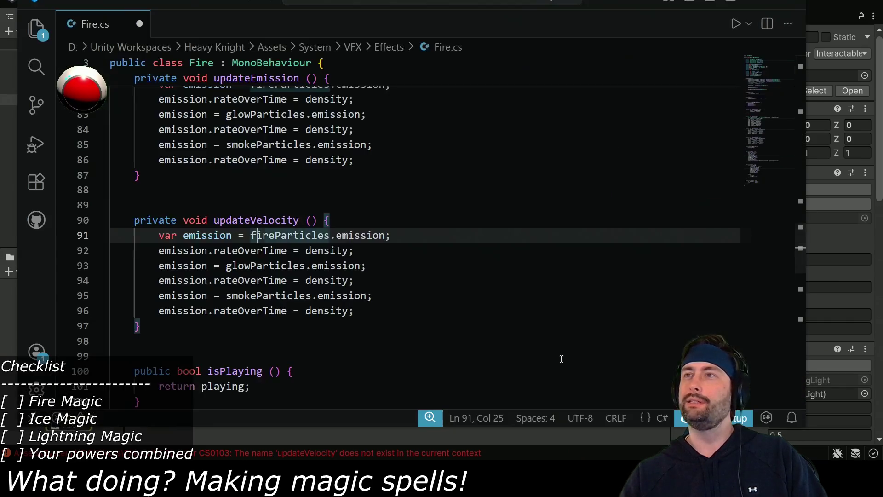
- Wrap updateVelocity's body in /* */ comments, save Fire.cs, and return to Unity
click(356, 220)
key(Return)
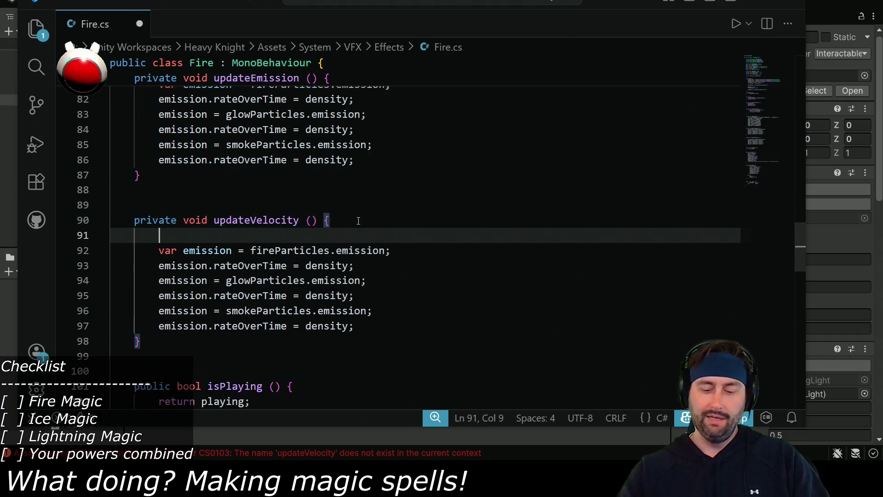
text(/*)
click(387, 324)
key(Return)
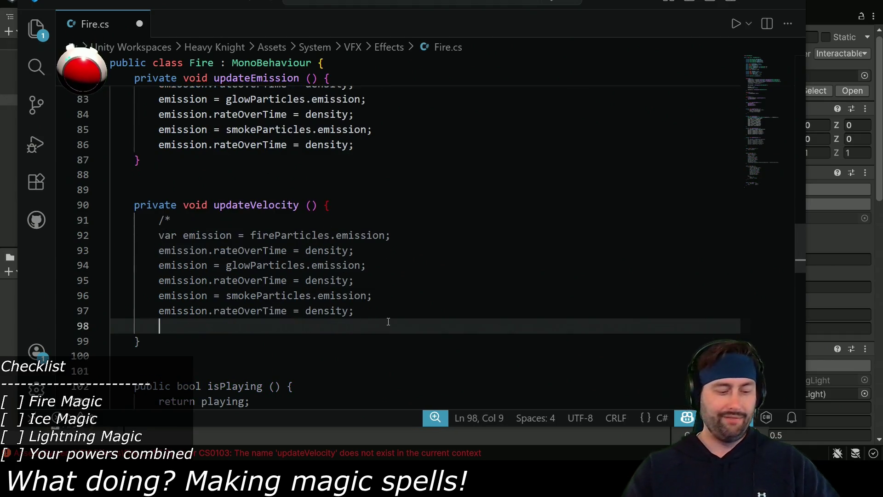
text(*/)
key(ctrl+s)
key(alt+Tab)
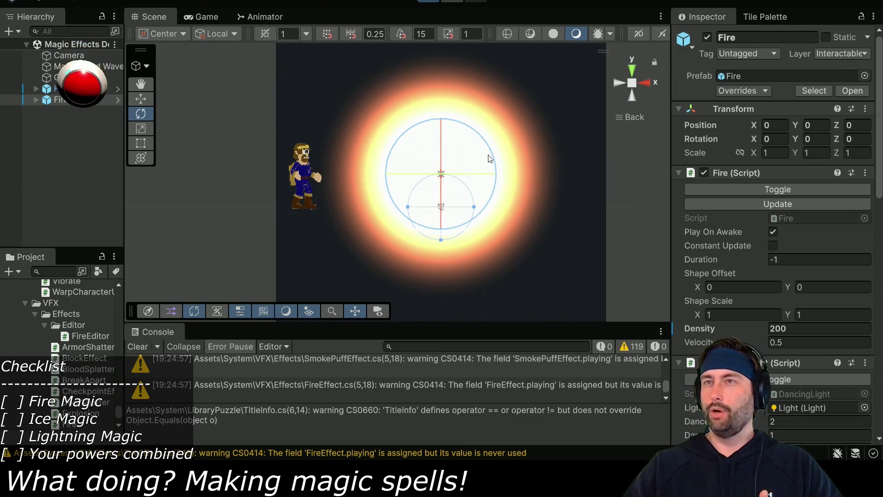
- Test-run with Constant Update on and experiment with widening and heightening the Shape Scale
key(ctrl+p)
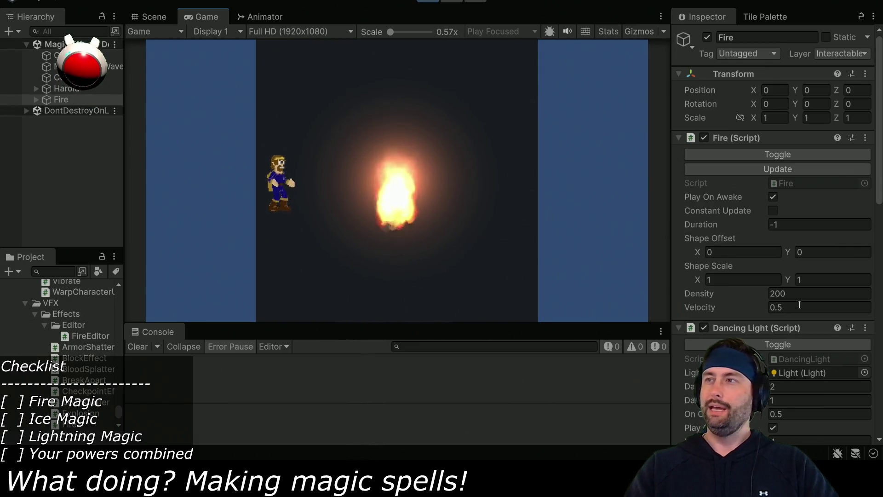
click(773, 210)
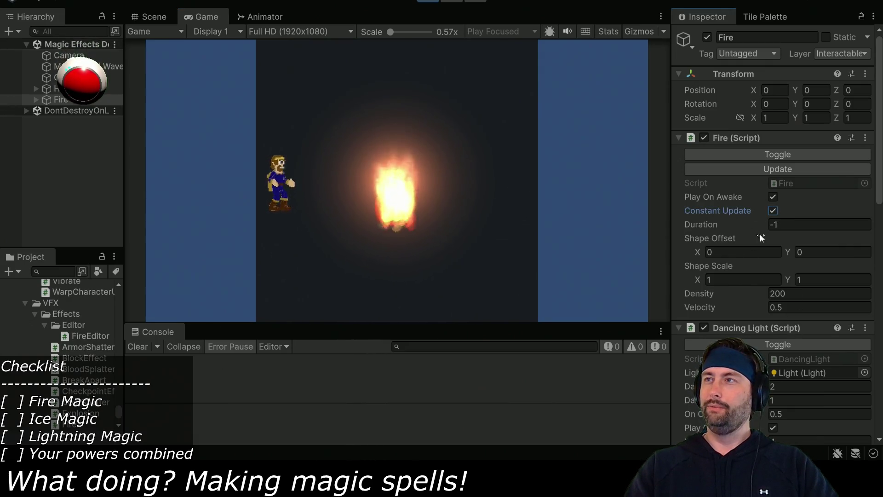
mouse_move(694, 280)
mouse_down()
mouse_move(804, 276)
mouse_move(855, 294)
mouse_move(455, 270)
mouse_move(746, 250)
mouse_up()
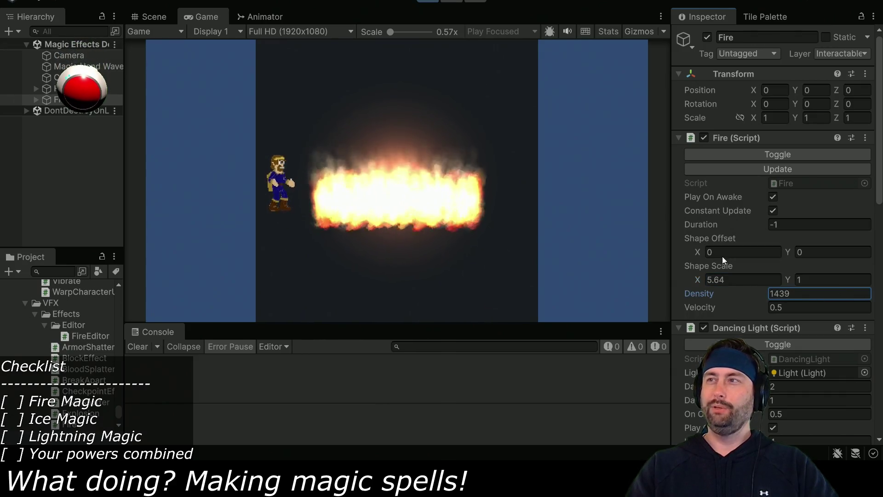
mouse_move(788, 279)
mouse_down()
mouse_move(818, 274)
mouse_move(15, 271)
mouse_move(63, 264)
mouse_move(17, 264)
mouse_up()
mouse_move(695, 279)
mouse_down()
mouse_move(776, 276)
mouse_move(766, 294)
mouse_move(541, 300)
mouse_move(18, 294)
mouse_move(785, 299)
mouse_move(9, 296)
mouse_move(291, 290)
mouse_move(545, 271)
mouse_move(500, 277)
mouse_up()
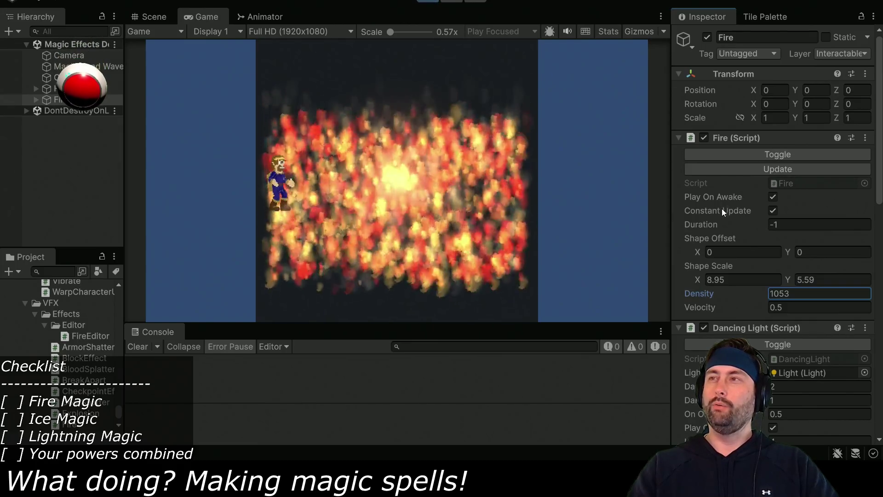
- Settle Shape Scale X at 0.25 for a slim flame, then return to Fire.cs
click(736, 280)
text(0.25)
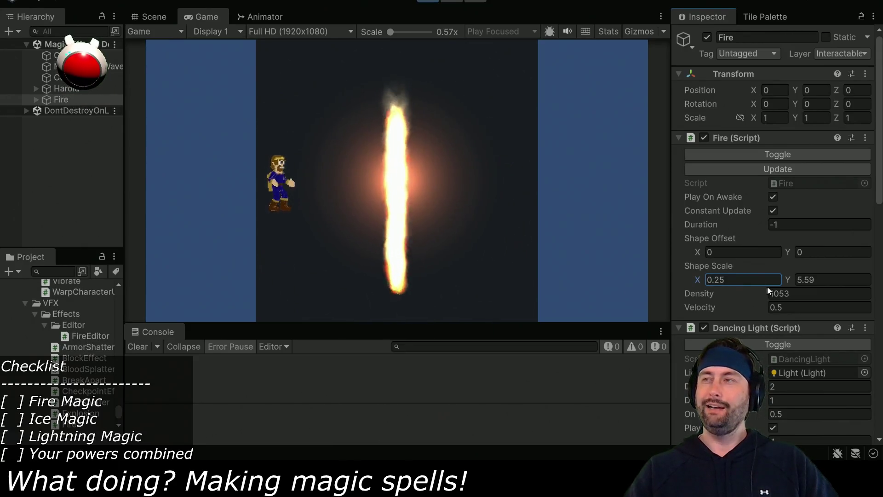
click(827, 279)
text(0)
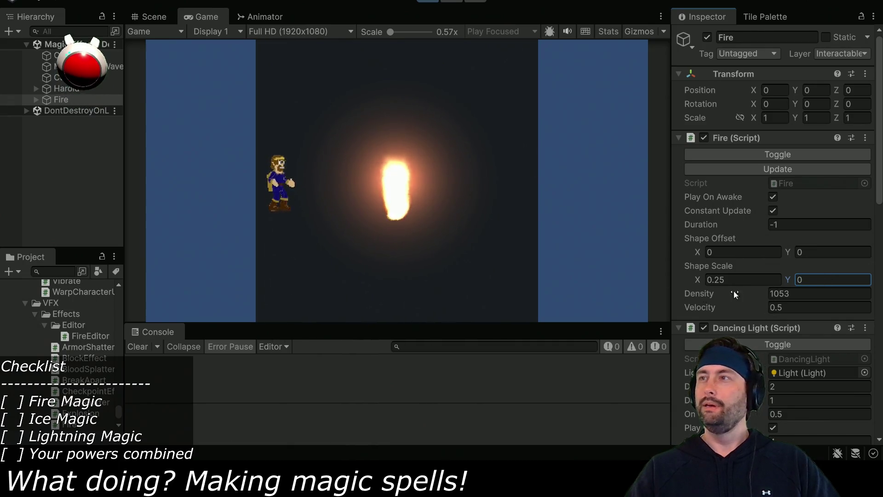
text(200)
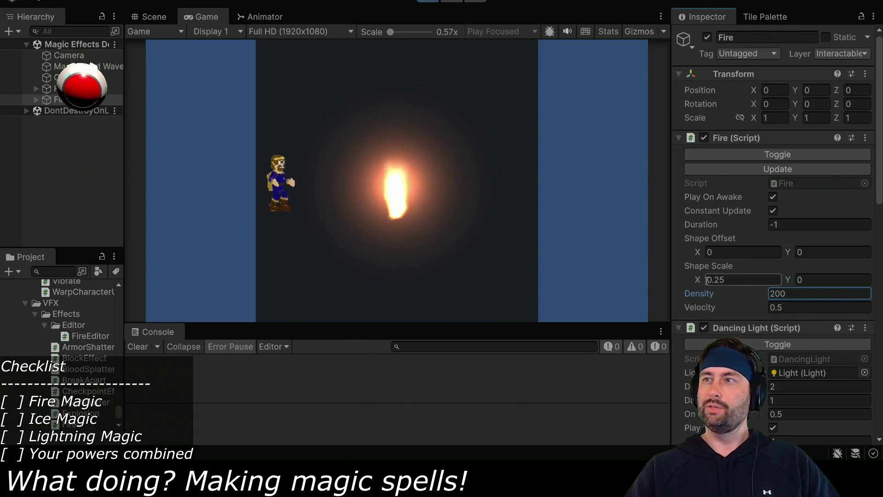
mouse_move(698, 279)
mouse_down()
mouse_move(680, 278)
mouse_move(695, 287)
mouse_up()
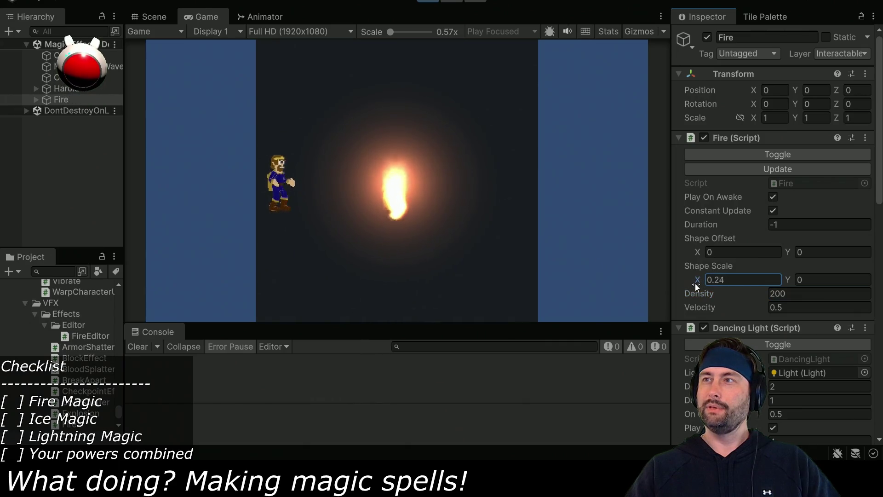
click(739, 278)
key(BackSpace)
text(5)
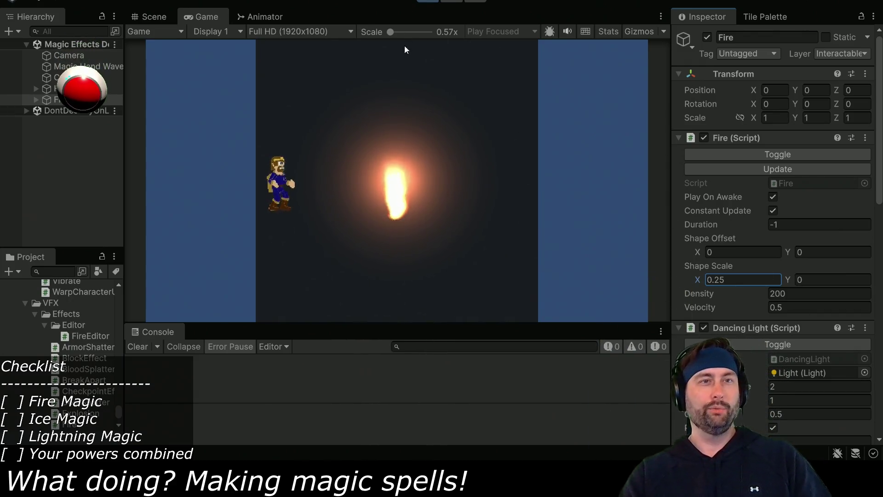
click(422, 269)
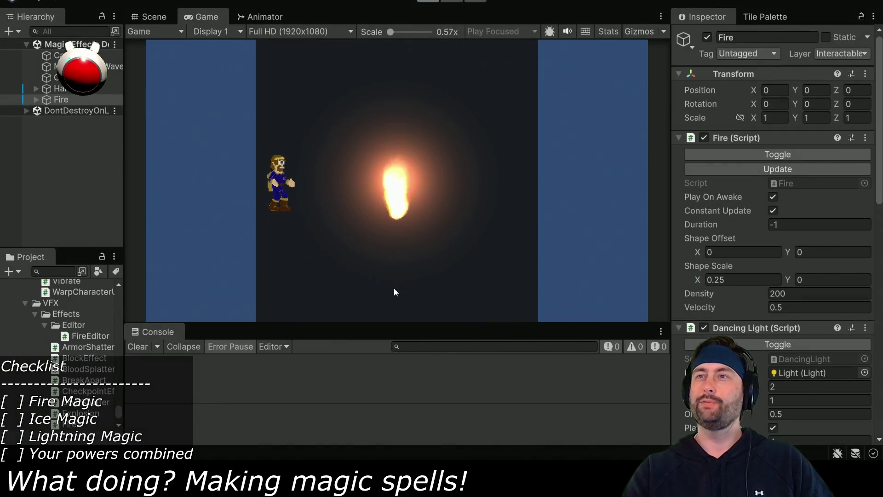
key(ctrl+p)
key(alt+Tab)
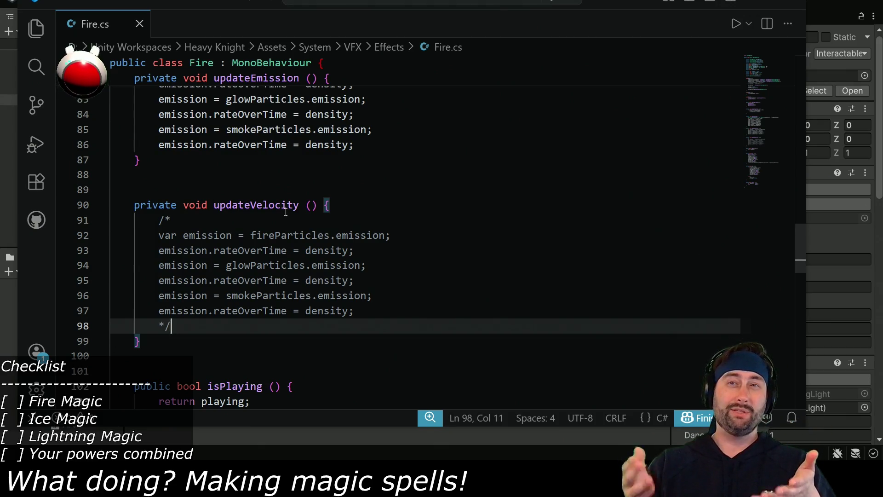
- Start a new line inside updateVelocity beginning with 'var'
double_click(243, 206)
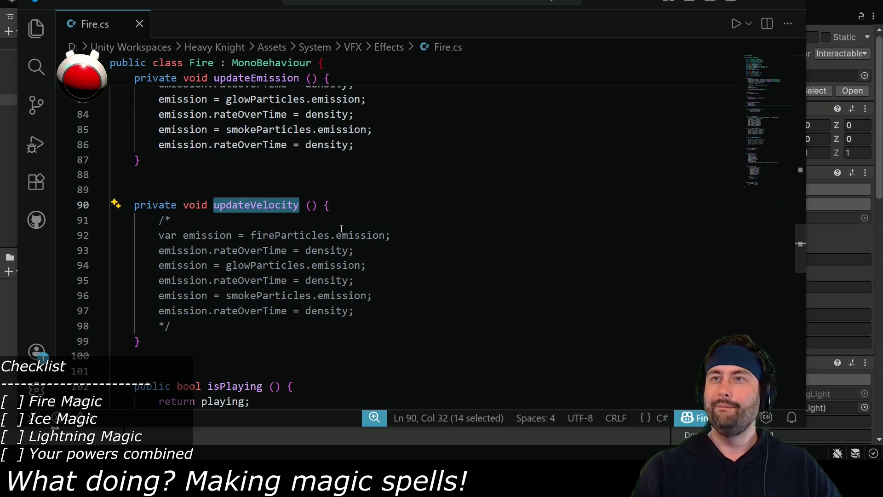
click(341, 205)
key(Return)
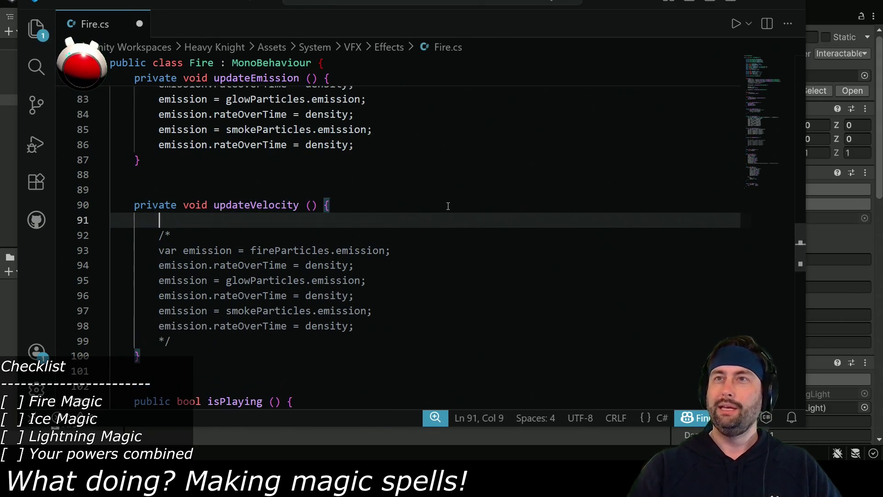
text(var)
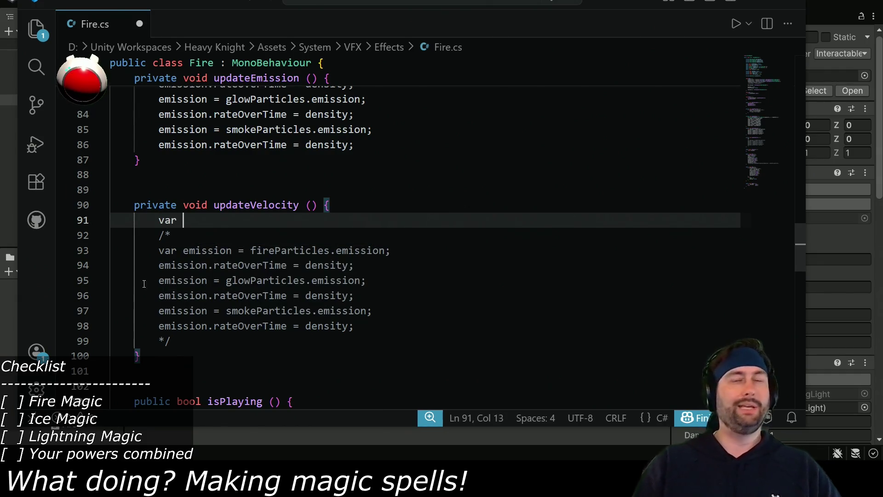
- Paste updateShape's shape-setting lines over updateVelocity's commented-out block
scroll(350, 266, up, 9)
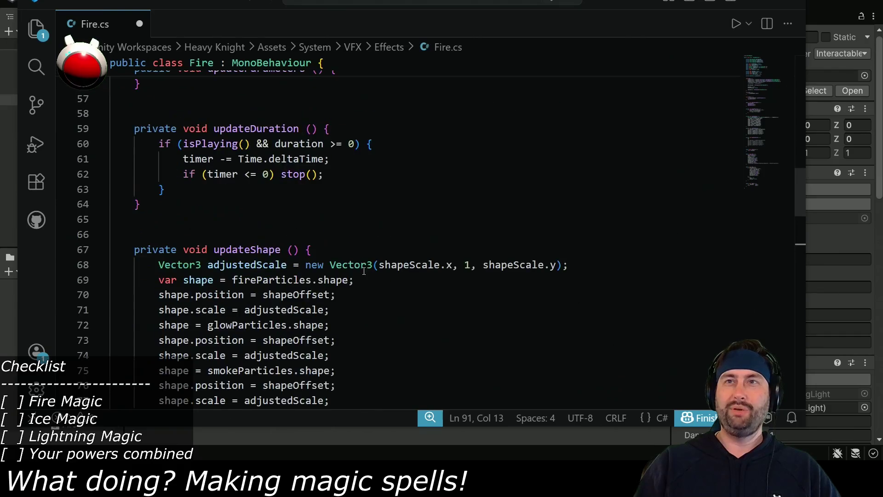
scroll(321, 258, up, 13)
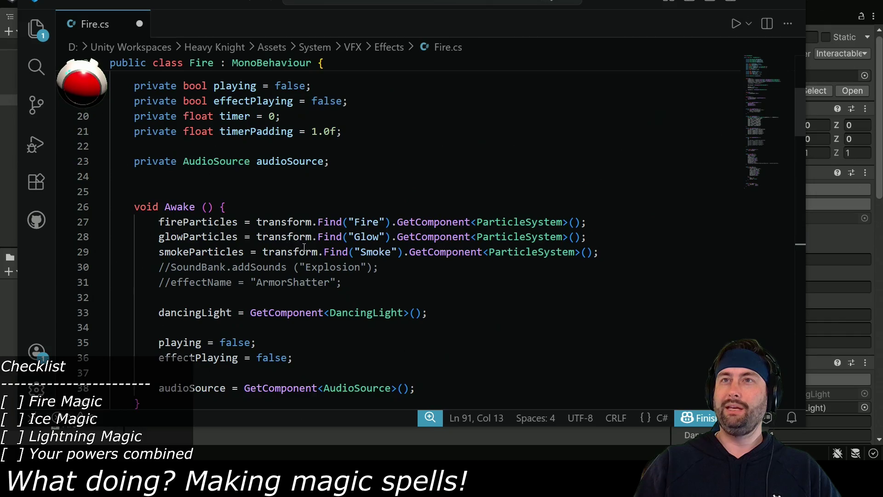
scroll(297, 158, up, 4)
scroll(299, 133, up, 1)
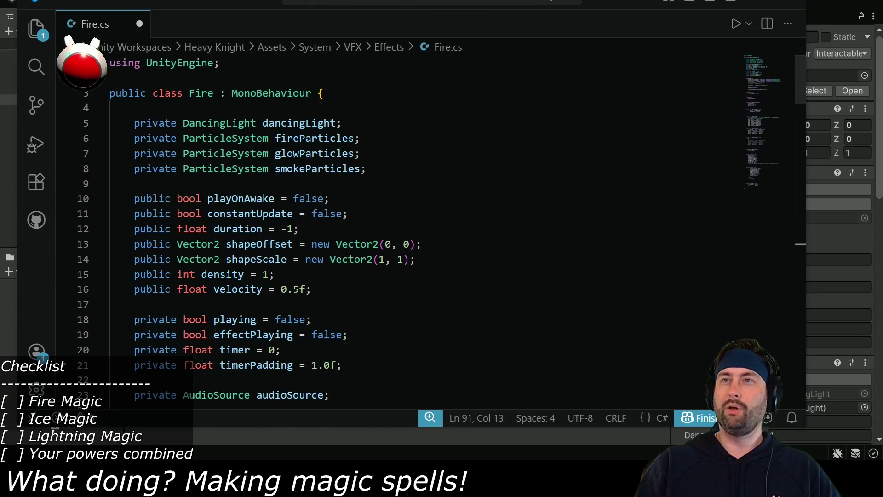
scroll(363, 230, down, 20)
scroll(366, 250, up, 3)
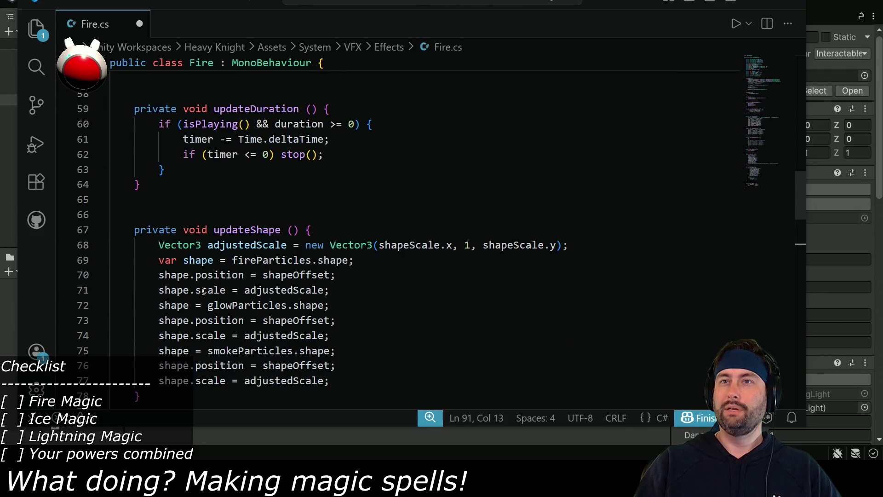
scroll(335, 293, down, 4)
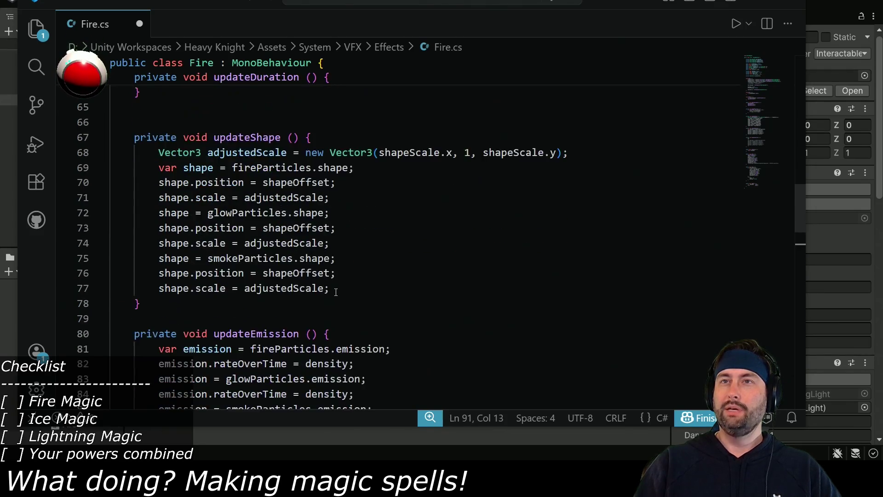
scroll(169, 217, up, 1)
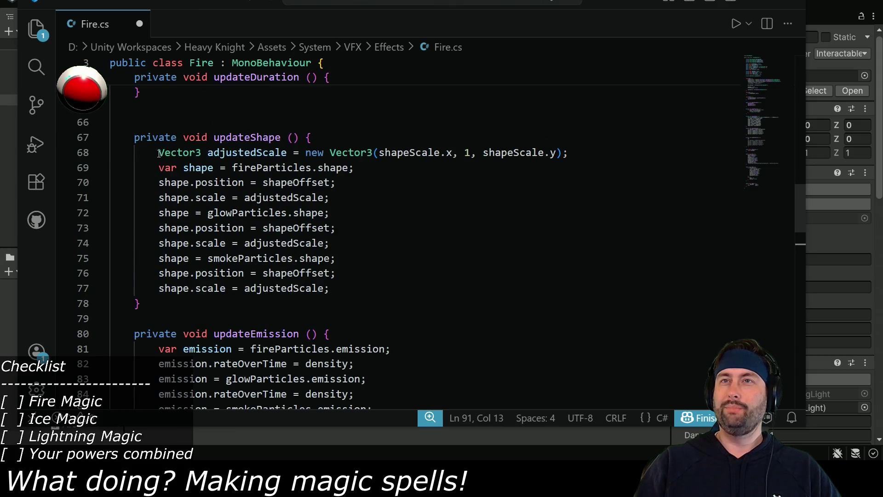
drag(159, 167, 375, 293)
key(ctrl+c)
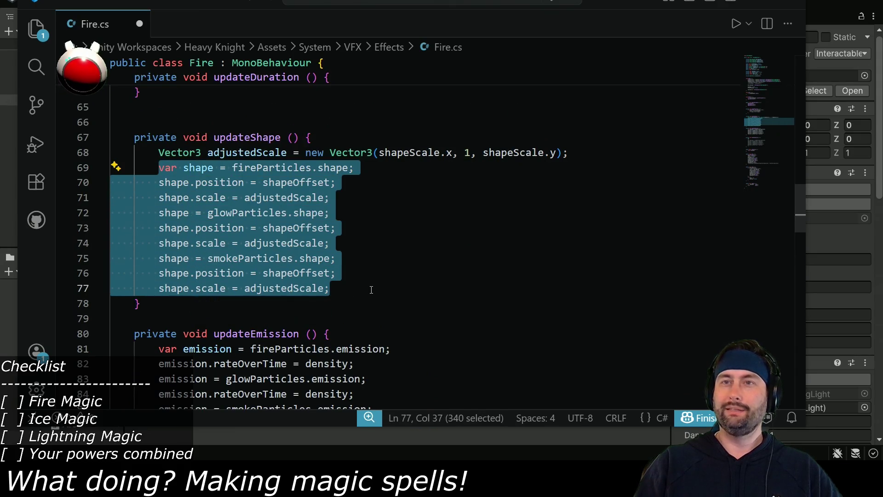
scroll(371, 289, down, 5)
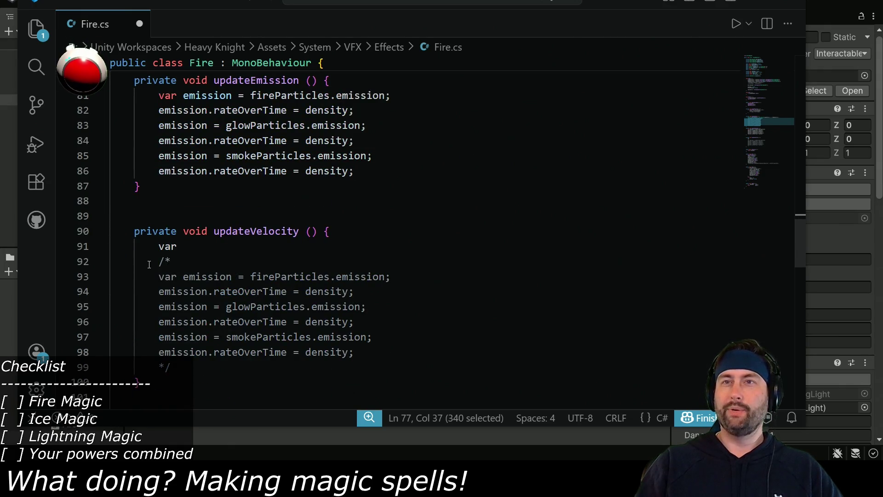
drag(158, 261, 172, 367)
key(ctrl+v)
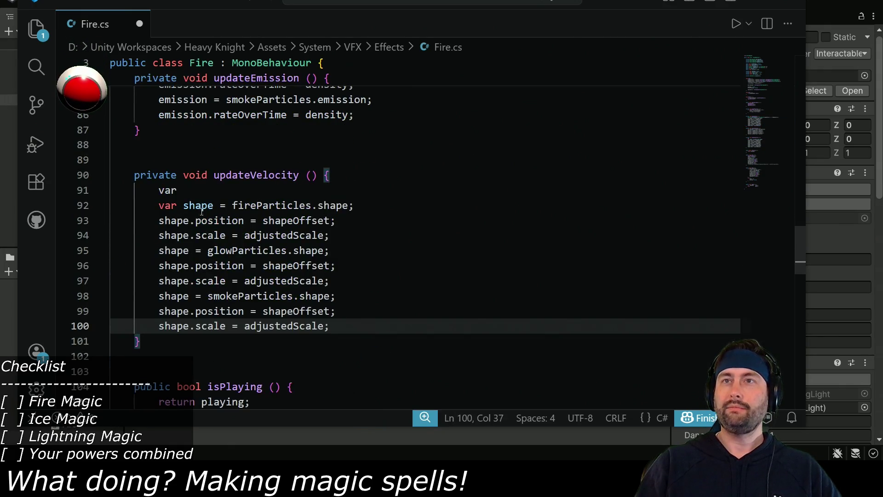
- Rename the pasted shape variable to main using fireParticles.main, and delete the fire scale line
click(207, 205)
double_click(206, 206)
text(main)
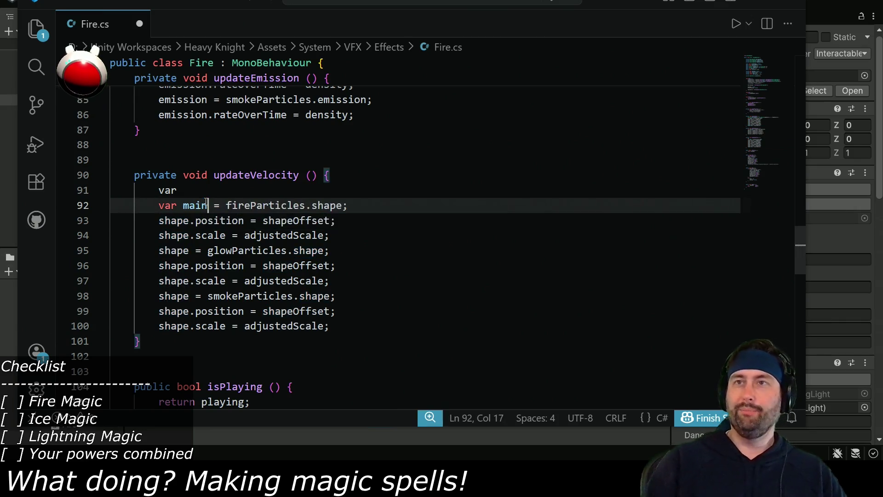
double_click(326, 203)
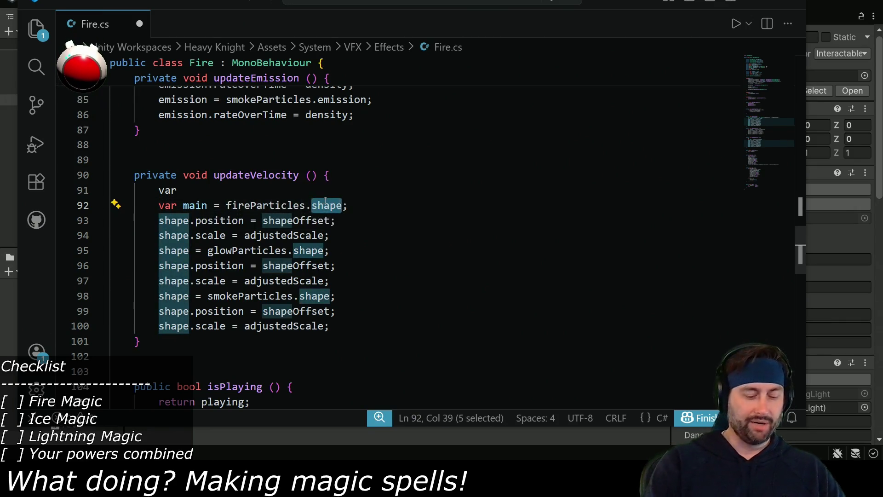
text(main)
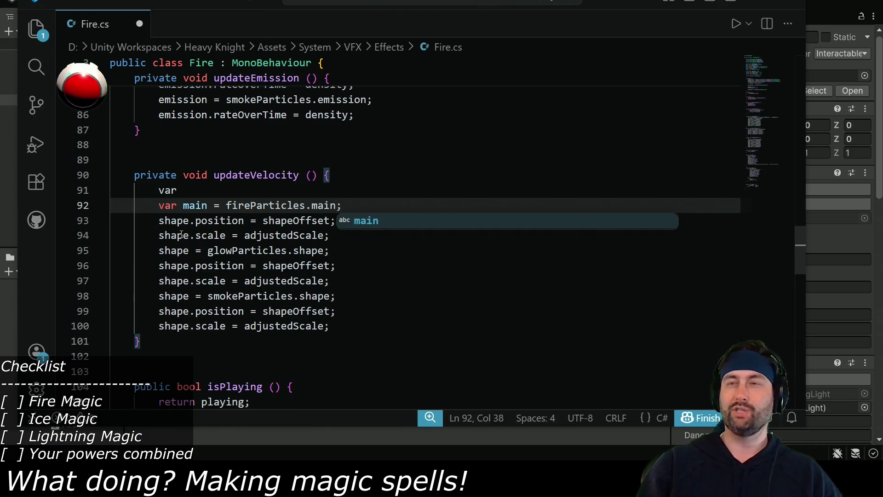
double_click(196, 203)
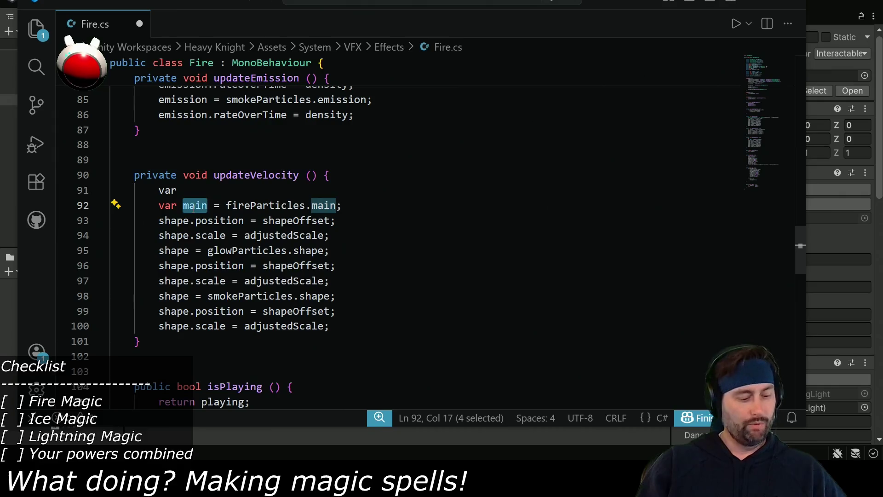
click(172, 221)
double_click(175, 235)
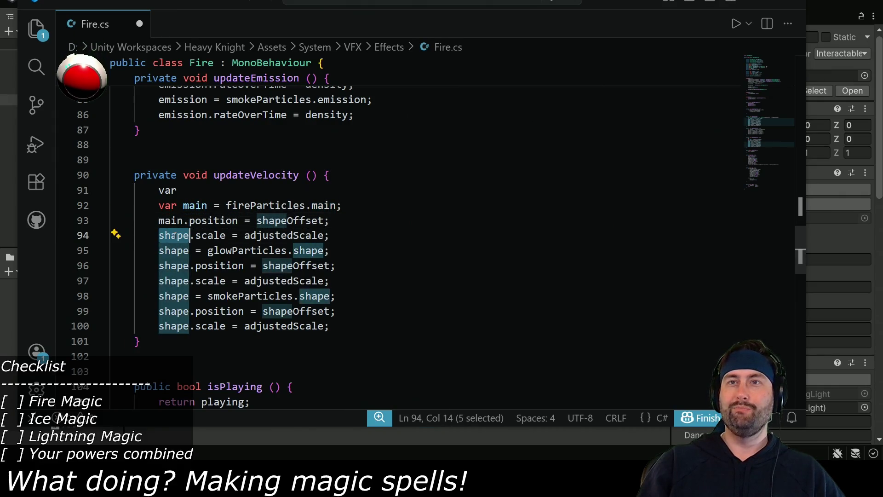
text(mainmain)
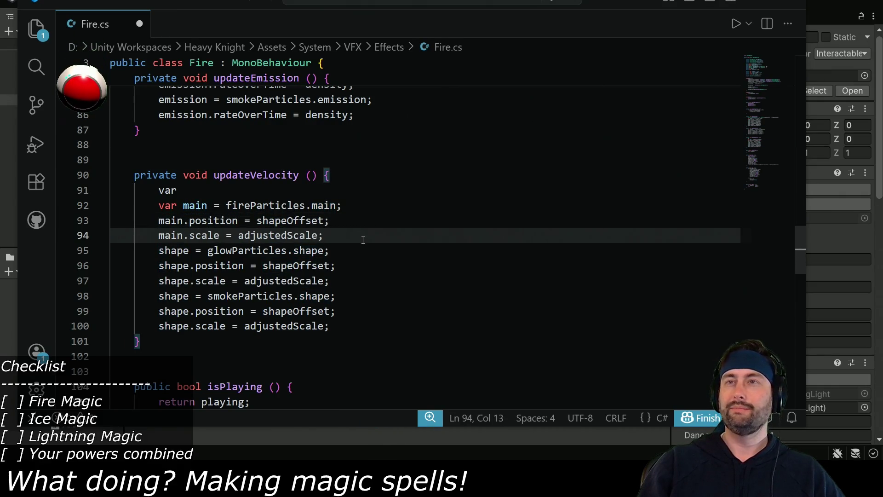
key(Home)
key(shift+End)
key(ctrl+shift+k)
- Change shape to main on the glow and smoke lines and delete their scale assignments
click(328, 225)
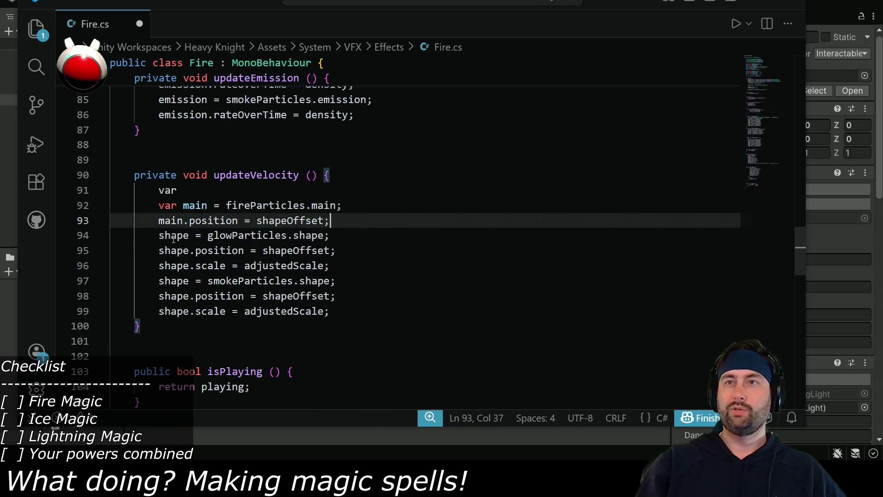
double_click(167, 235)
text(main)
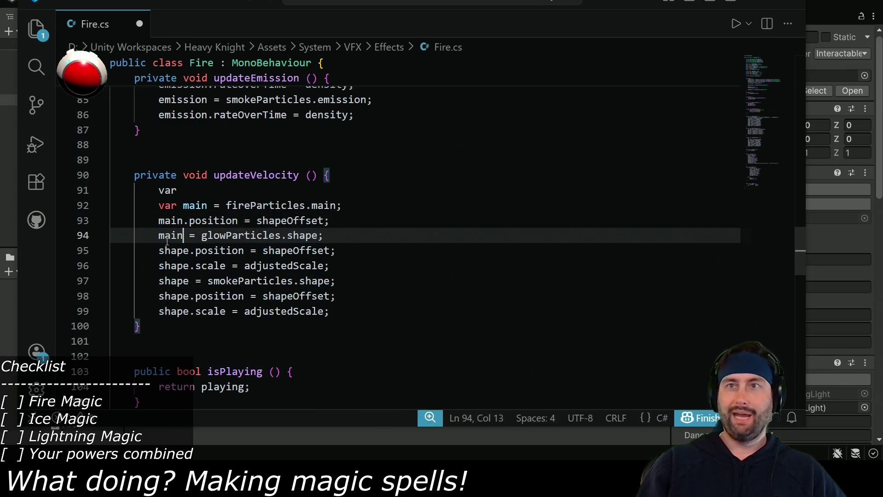
click(166, 281)
double_click(188, 281)
text(main)
drag(329, 311, 338, 296)
key(BackSpace)
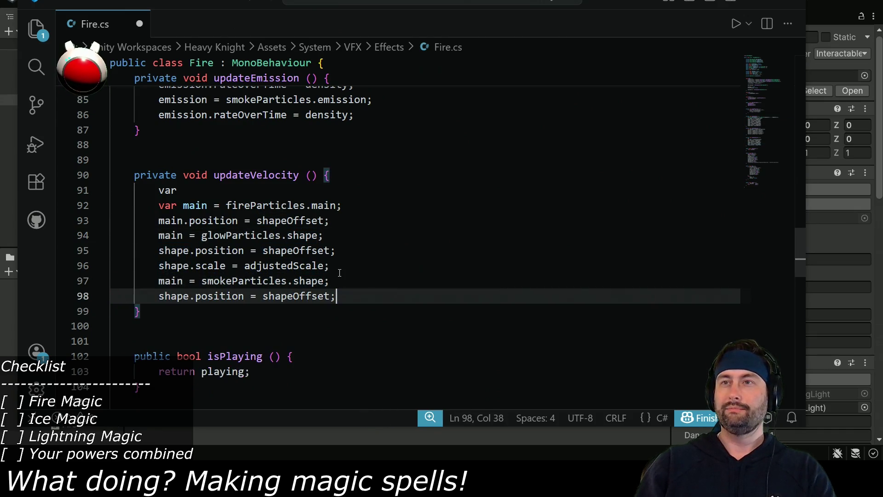
double_click(172, 295)
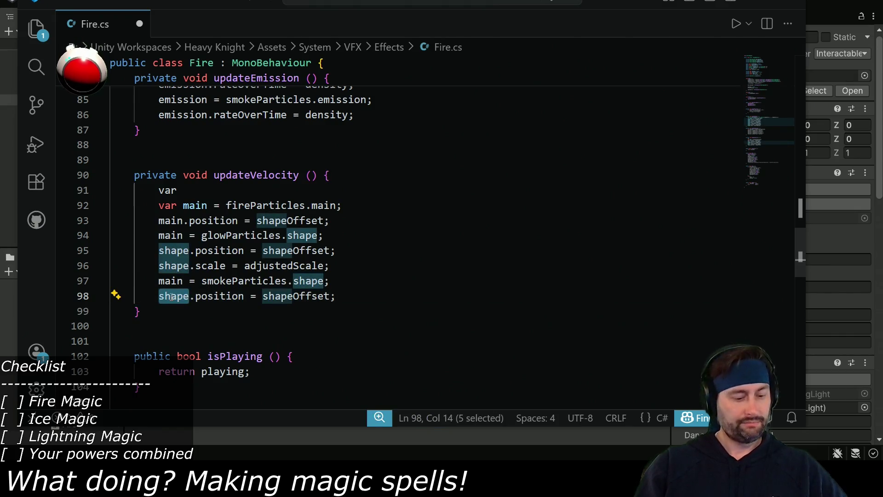
text(main)
drag(337, 265, 337, 251)
key(BackSpace)
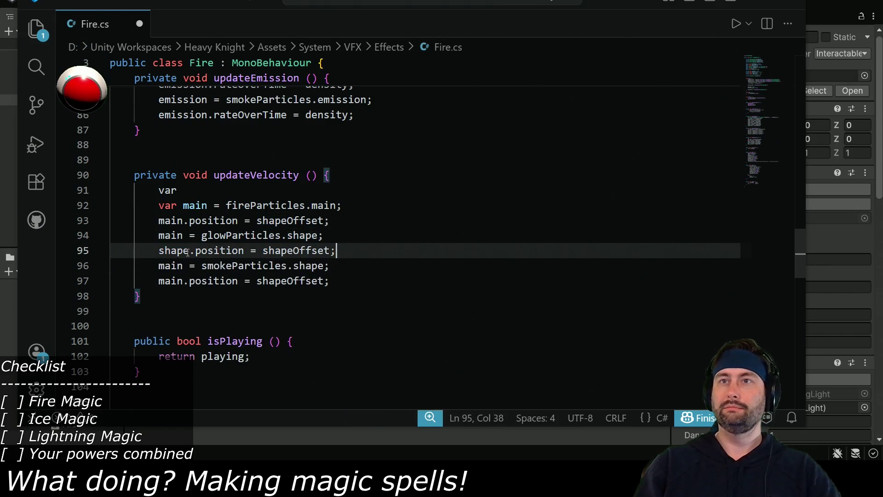
double_click(172, 250)
text(main)
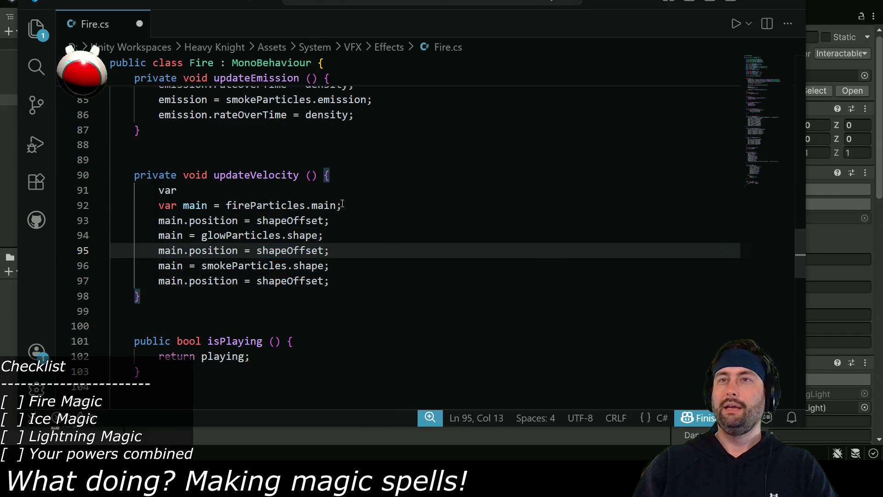
- Add blank lines separating the fire, glow and smoke blocks
click(343, 205)
click(335, 221)
key(Return)
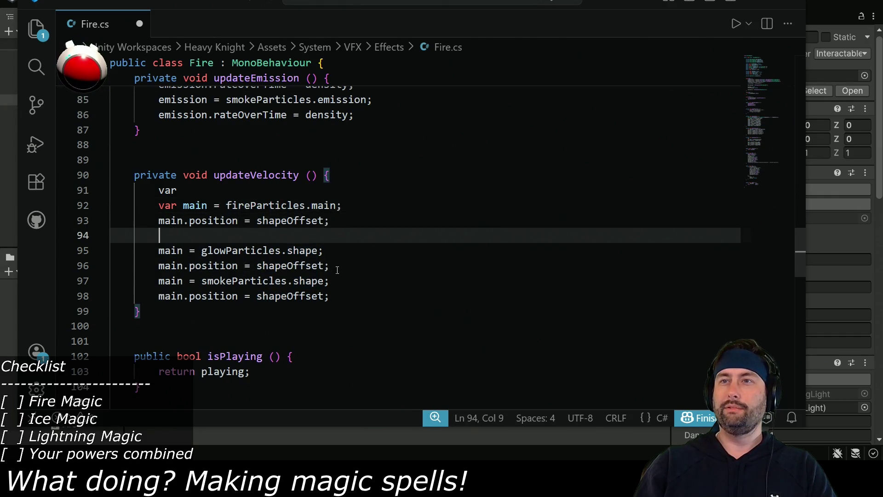
click(337, 266)
key(Return)
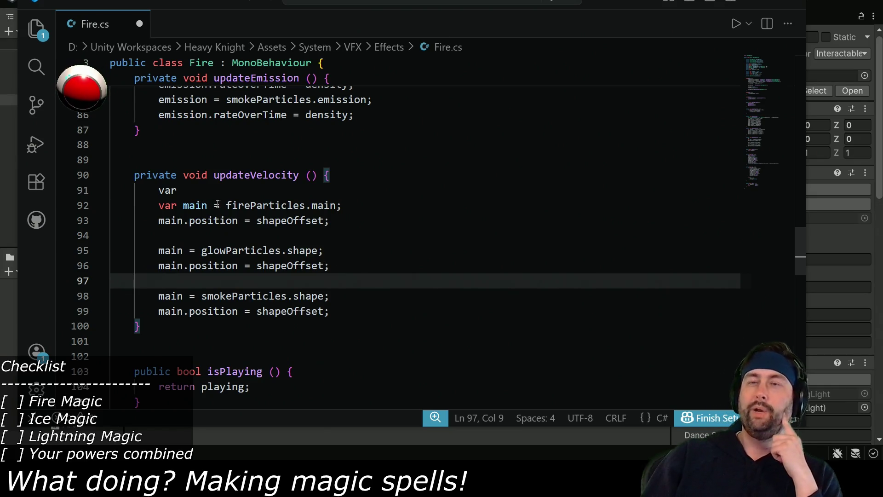
double_click(272, 207)
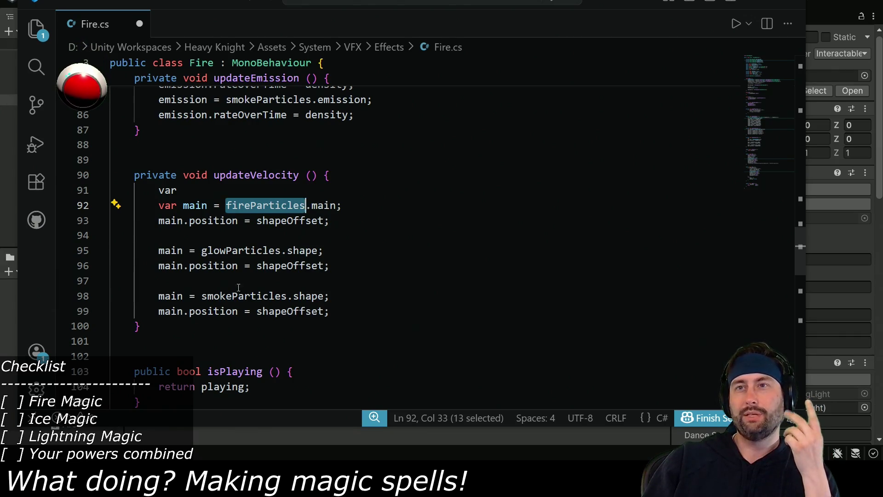
click(237, 248)
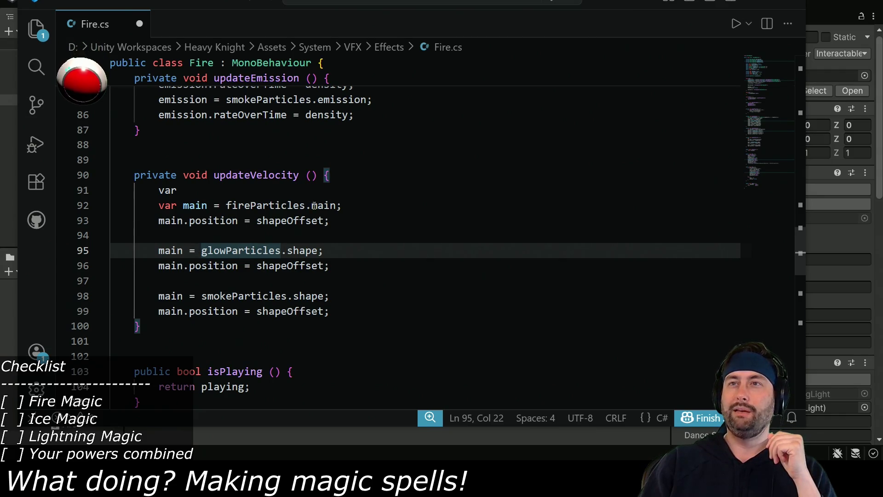
- Change the remaining shape to main and replace shapeOffset with velocity on all three lines
click(306, 250)
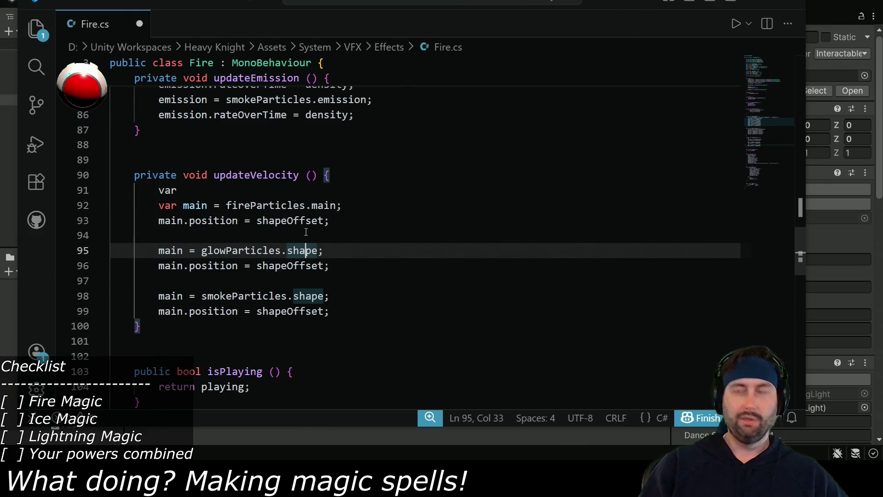
double_click(299, 250)
text(main)
click(311, 295)
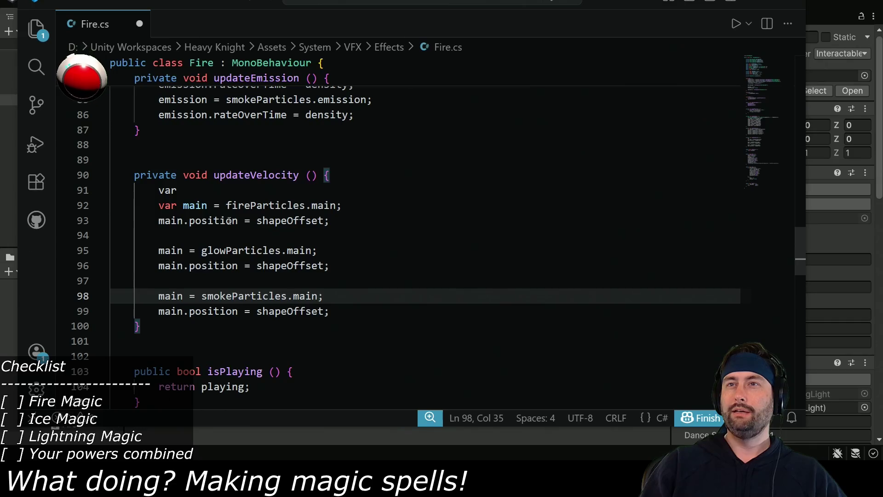
double_click(312, 221)
text(velocu)
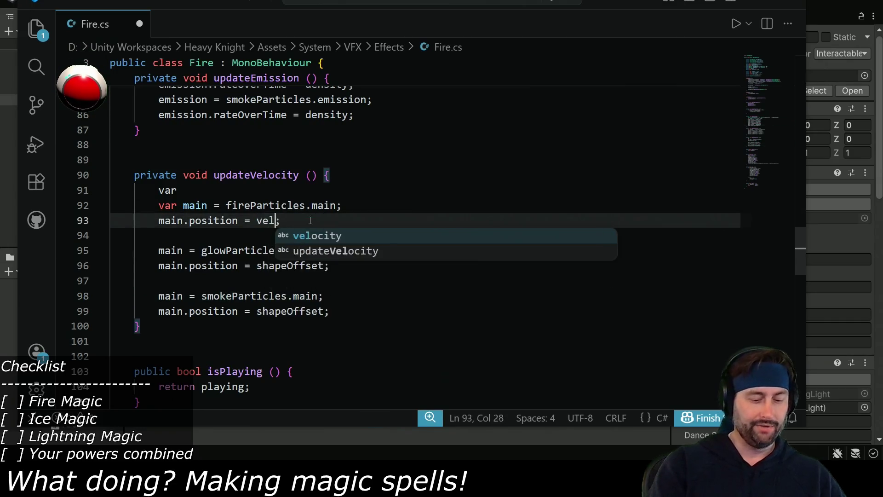
text(ity)
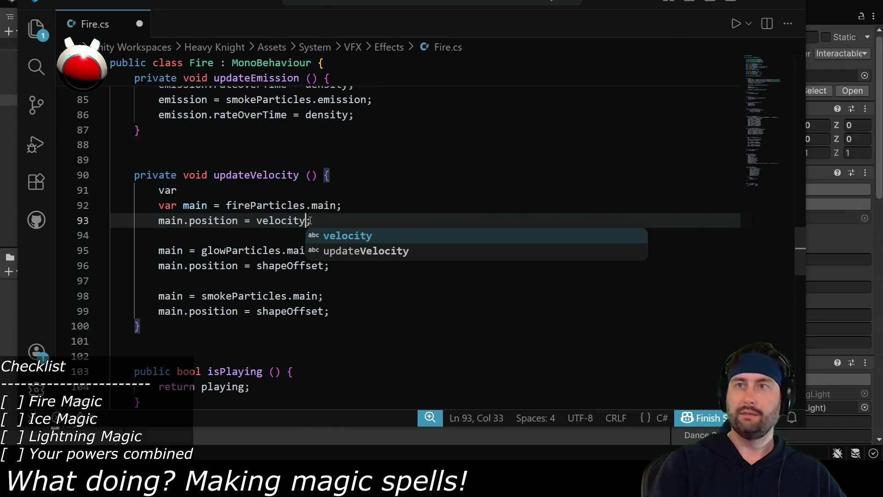
double_click(294, 221)
key(ctrl+c)
double_click(294, 266)
key(ctrl+v)
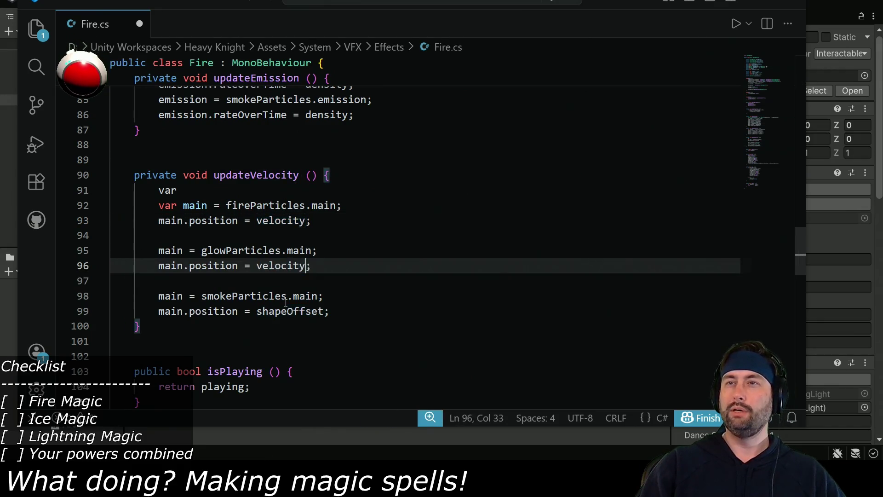
click(288, 311)
double_click(288, 311)
key(ctrl+v)
- Replace position with velocity on the fire, glow and smoke lines
double_click(214, 221)
key(ctrl+v)
double_click(214, 265)
key(ctrl+v)
double_click(210, 312)
key(ctrl+v)
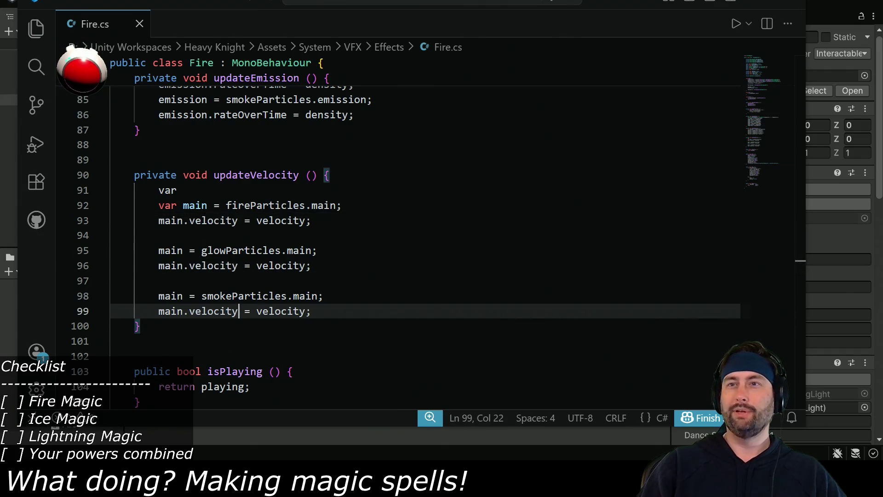
- Delete the stray var line and return to Unity to recompile
key(alt+Tab)
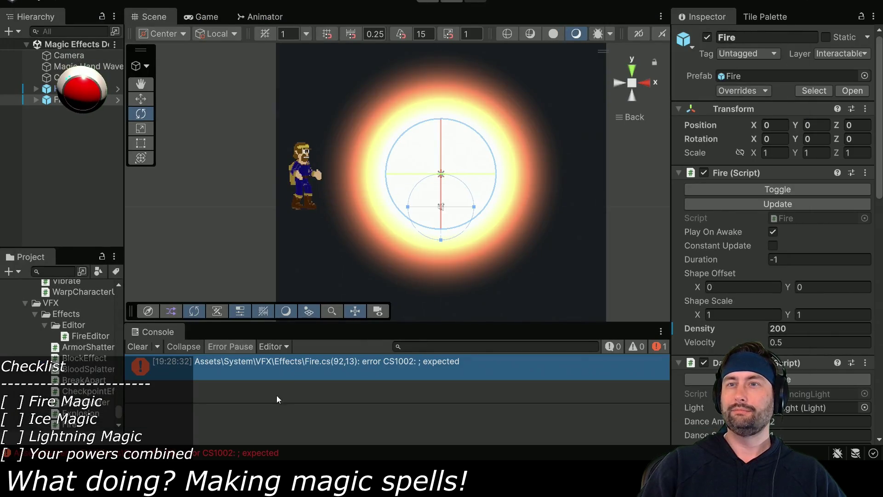
key(alt+Tab)
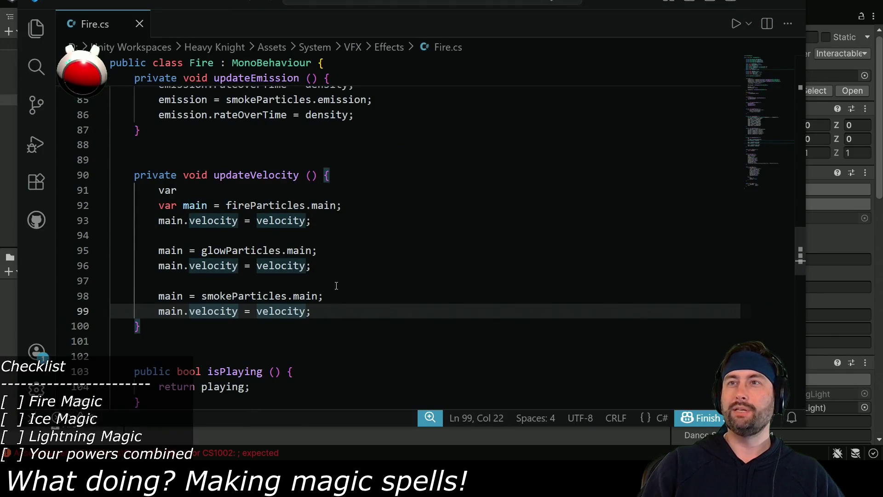
drag(232, 194, 368, 178)
key(BackSpace)
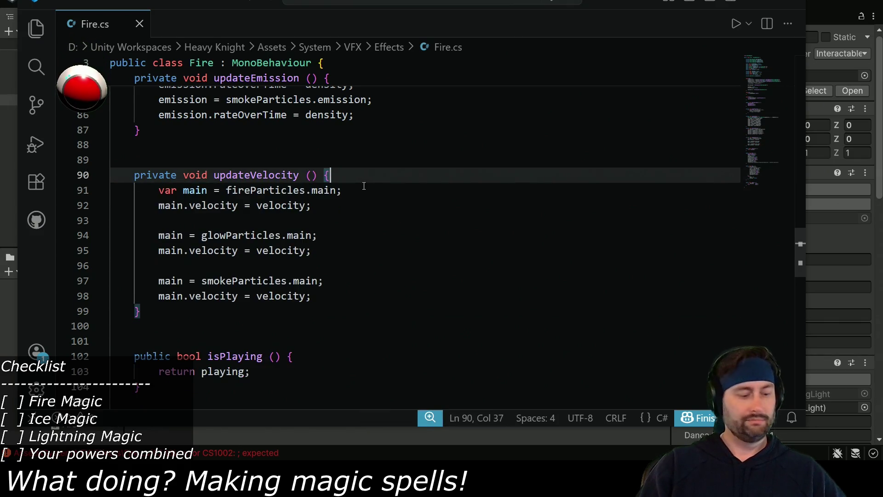
key(alt+Tab)
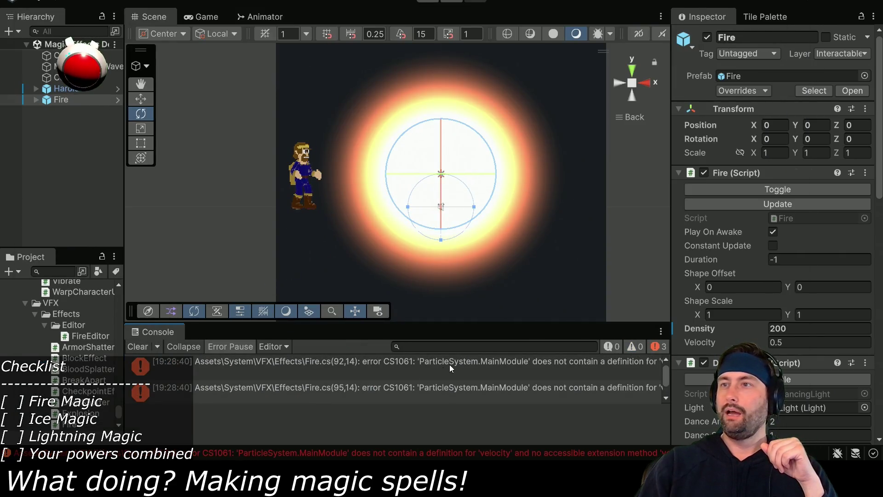
- Check the velocity error, then raise the child Fire's Start Speed and reset it to 0.5
click(449, 365)
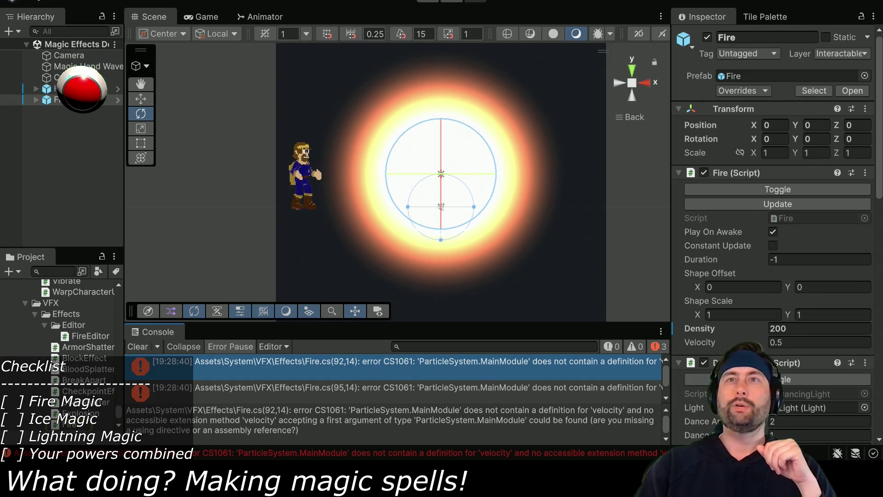
click(36, 100)
click(68, 121)
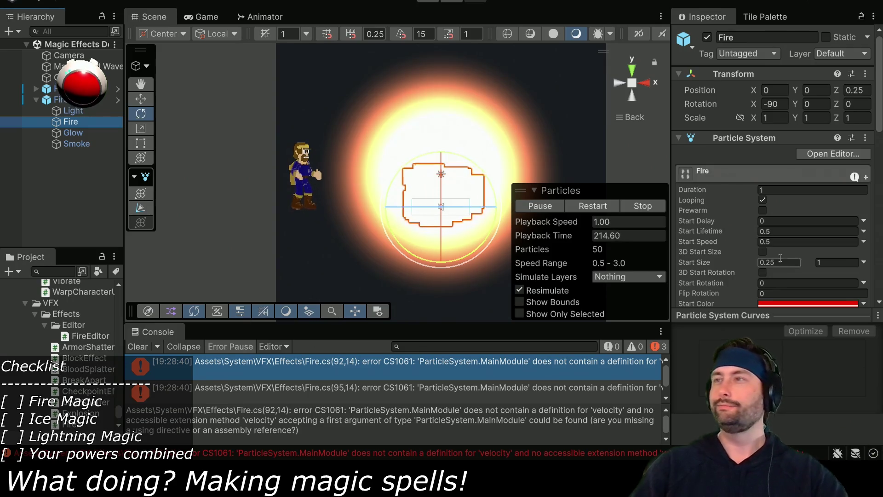
scroll(780, 241, down, 3)
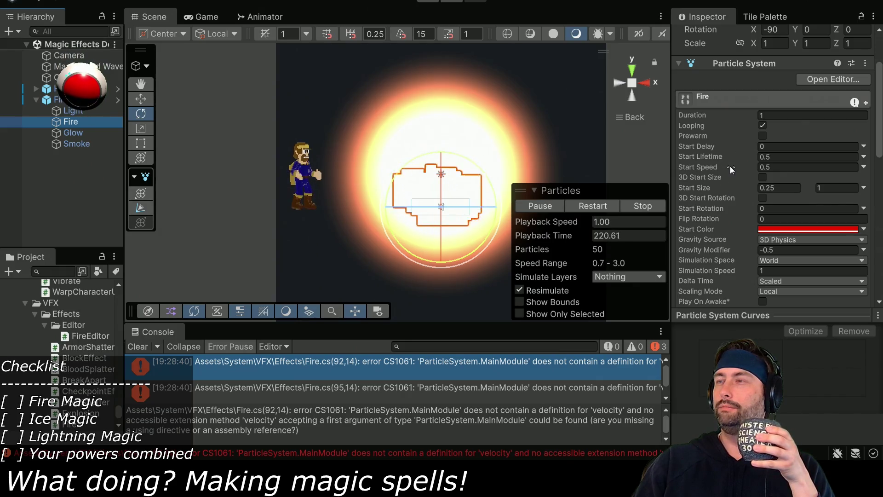
mouse_move(766, 168)
mouse_down()
mouse_move(37, 164)
mouse_move(210, 150)
mouse_up()
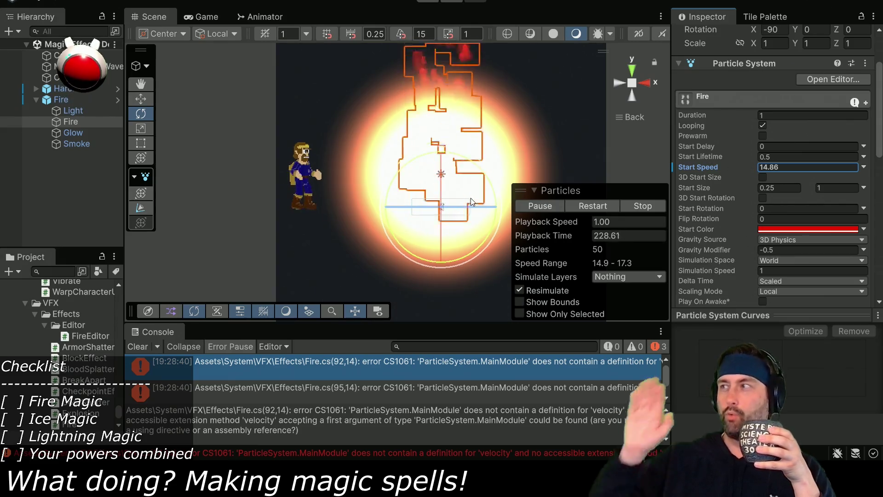
click(796, 164)
text(0.5)
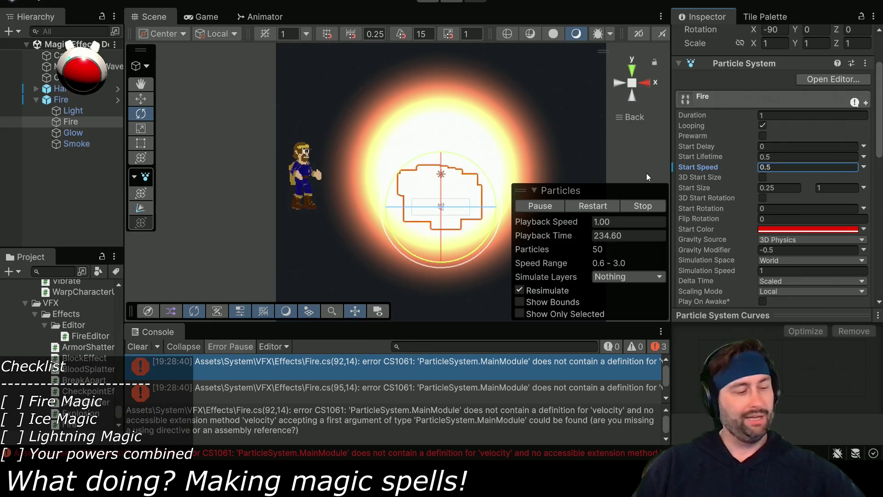
key(alt+Tab)
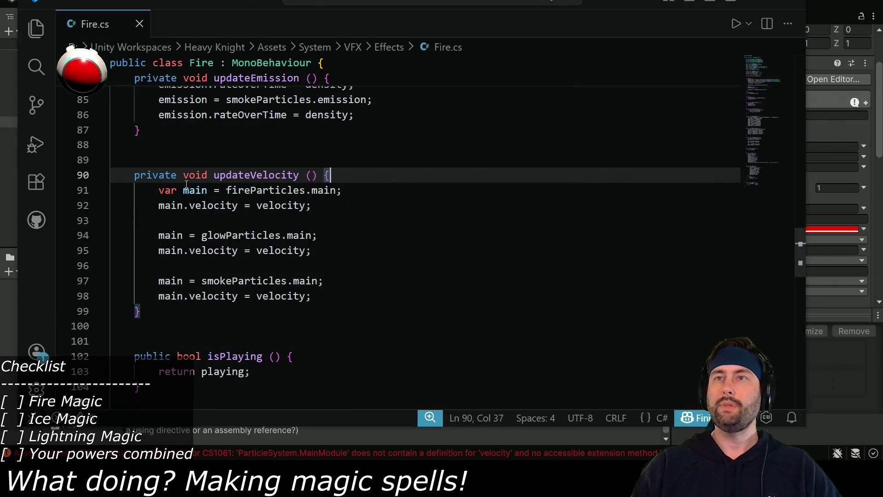
- Replace main.velocity with main.startSpeed on lines 92, 95 and 98, then save Fire.cs
double_click(203, 205)
text(startSpeed)
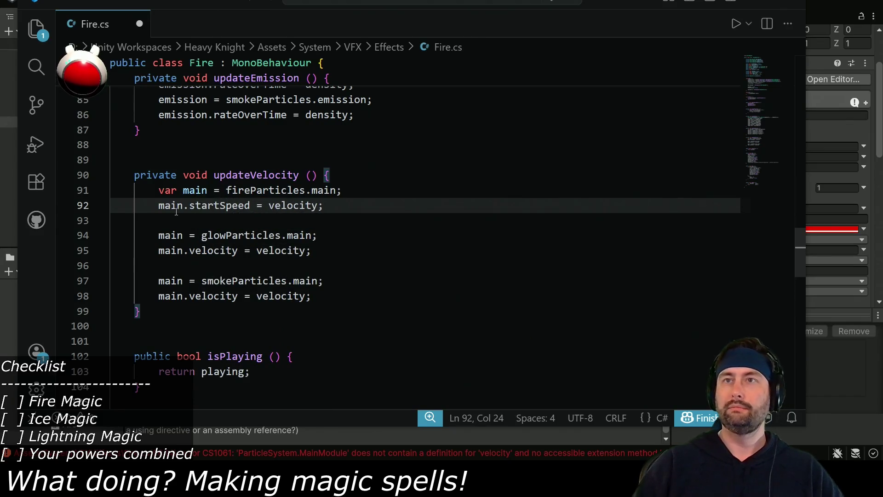
double_click(217, 205)
key(ctrl+c)
double_click(213, 250)
key(ctrl+v)
double_click(222, 296)
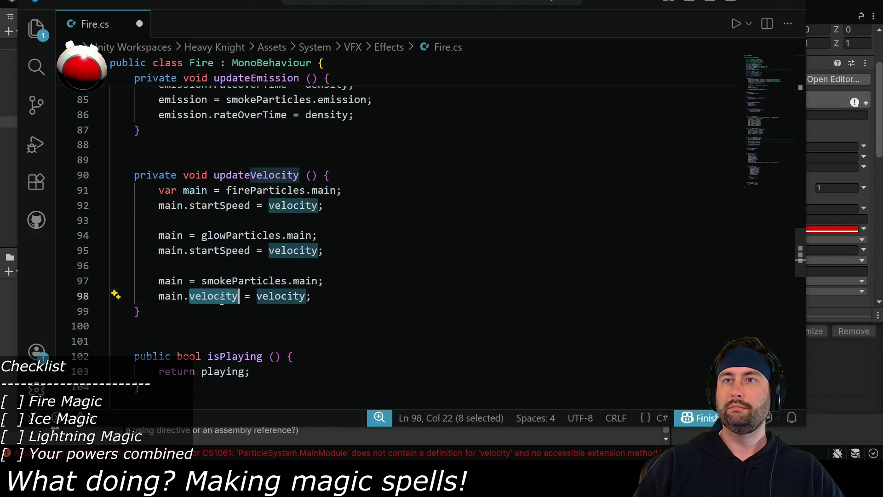
key(ctrl+v)
key(ctrl+s)
key(alt+Tab)
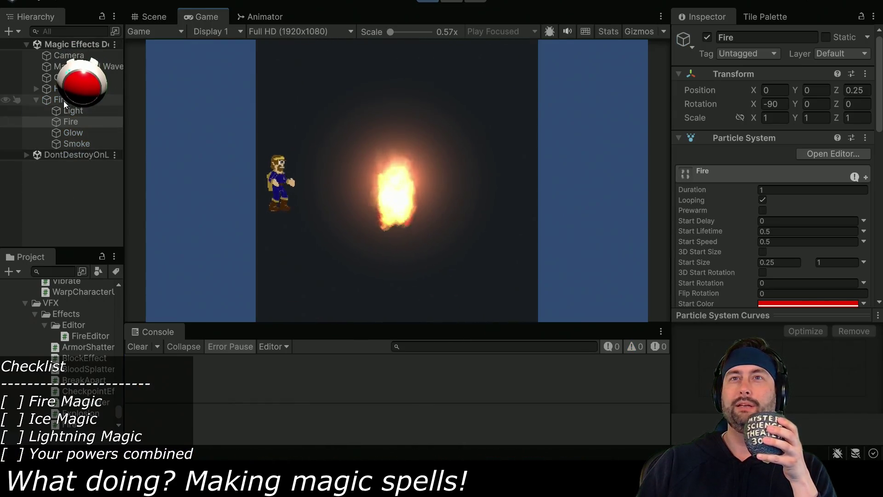
- Enter Play mode and turn on the Fire script's Constant Update
click(64, 100)
click(774, 210)
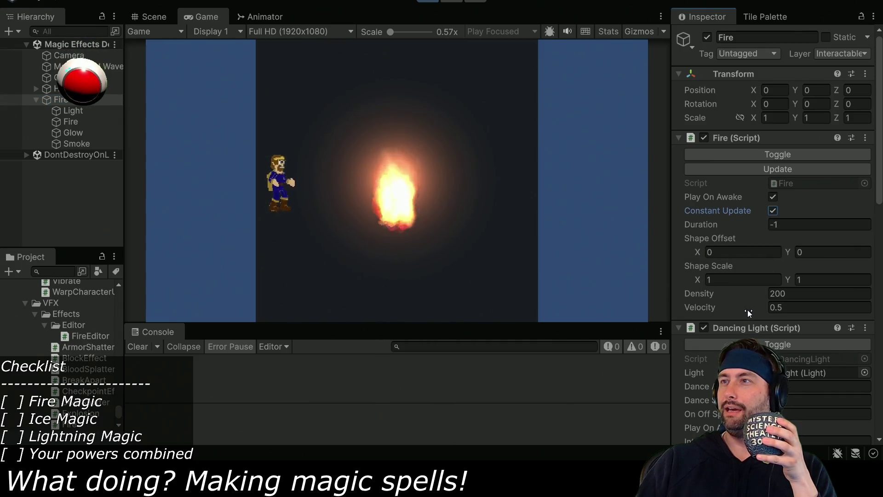
- Raise the Fire script's Velocity to 10 so the flames climb higher
mouse_move(765, 307)
mouse_down()
mouse_move(804, 307)
mouse_move(17, 305)
mouse_move(864, 293)
mouse_up()
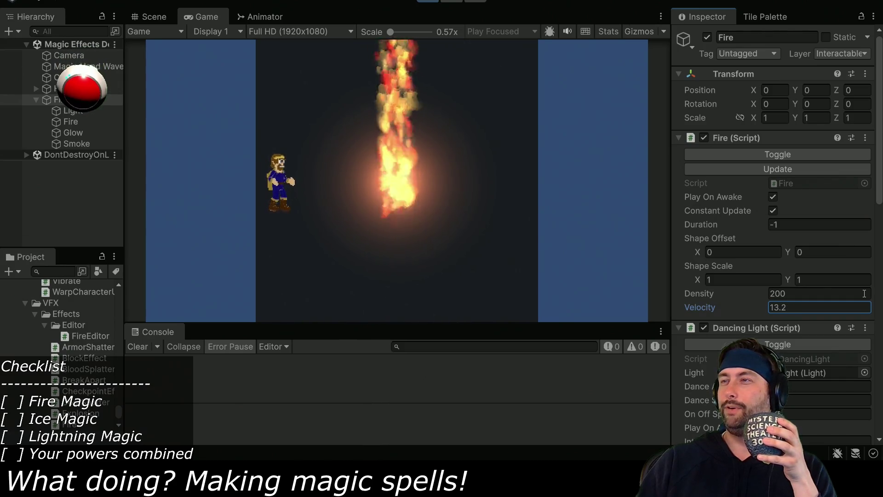
double_click(828, 305)
text(10)
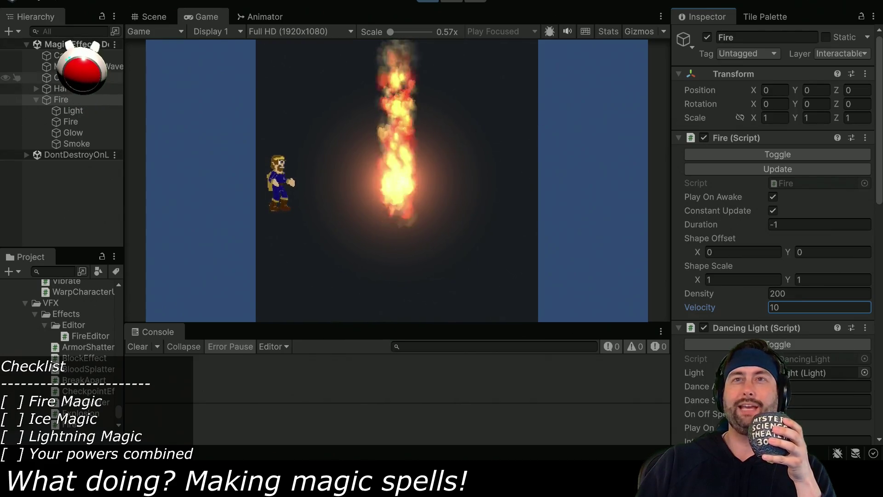
click(62, 100)
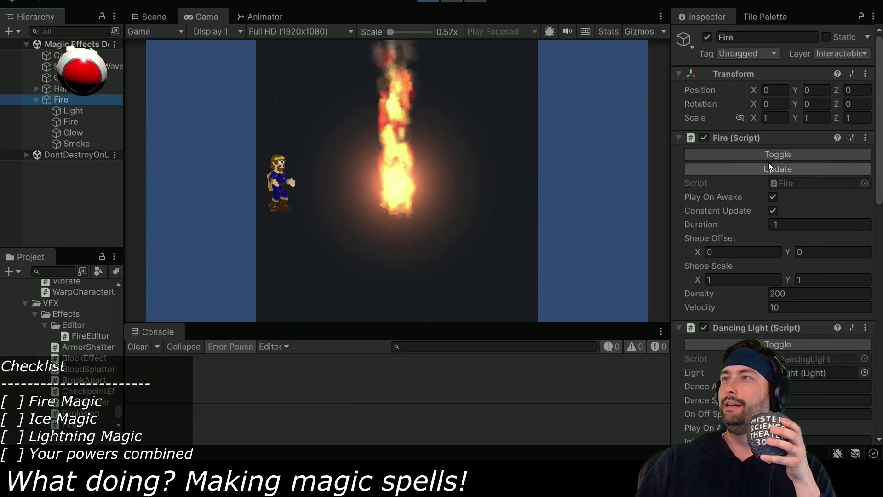
click(838, 104)
- Rotate the fire to Z -90 and raise Velocity to 15
mouse_move(838, 104)
mouse_down()
mouse_move(47, 106)
mouse_move(418, 113)
mouse_move(849, 94)
mouse_move(164, 61)
mouse_move(285, 184)
mouse_move(377, 322)
mouse_move(393, 431)
mouse_move(450, 418)
mouse_move(382, 435)
mouse_move(322, 437)
mouse_move(867, 105)
mouse_move(595, 110)
mouse_move(555, 186)
mouse_move(572, 181)
mouse_move(91, 246)
mouse_up()
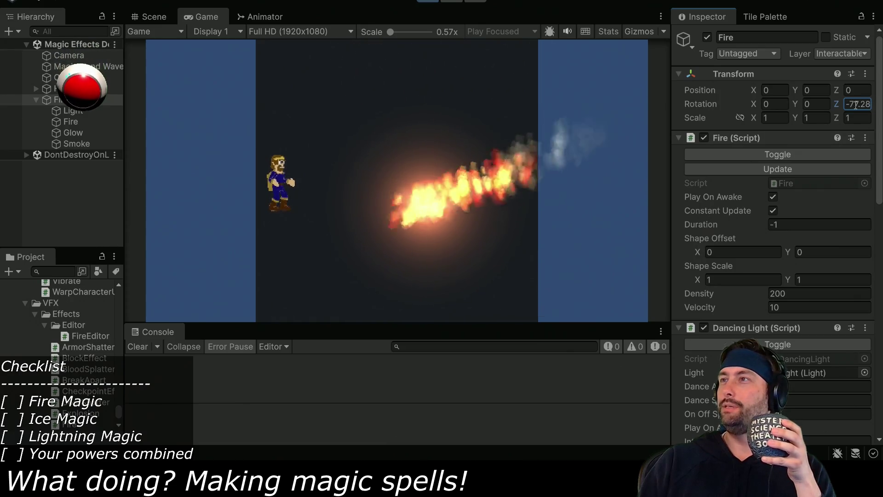
text(-90)
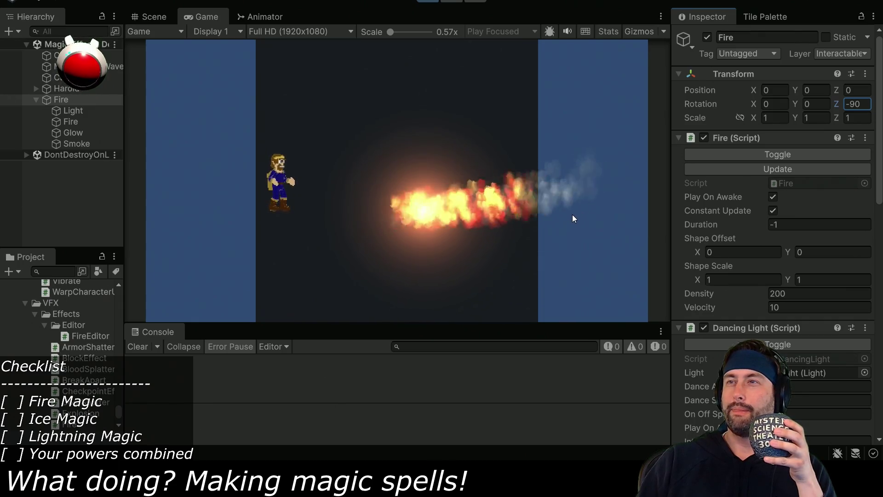
click(773, 306)
text(15)
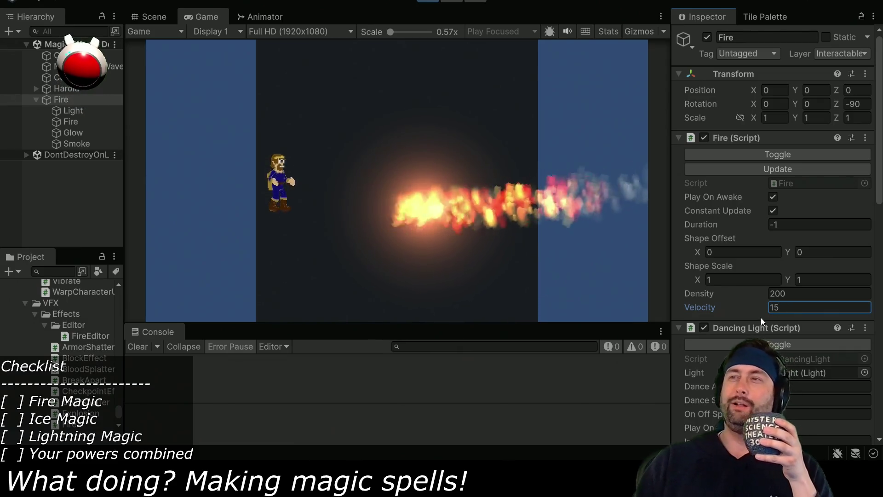
- Scrub the Shape Offset upward, reset it to 0, and stop Play mode
mouse_move(786, 252)
mouse_down()
mouse_move(843, 252)
mouse_move(762, 252)
mouse_move(846, 256)
mouse_up()
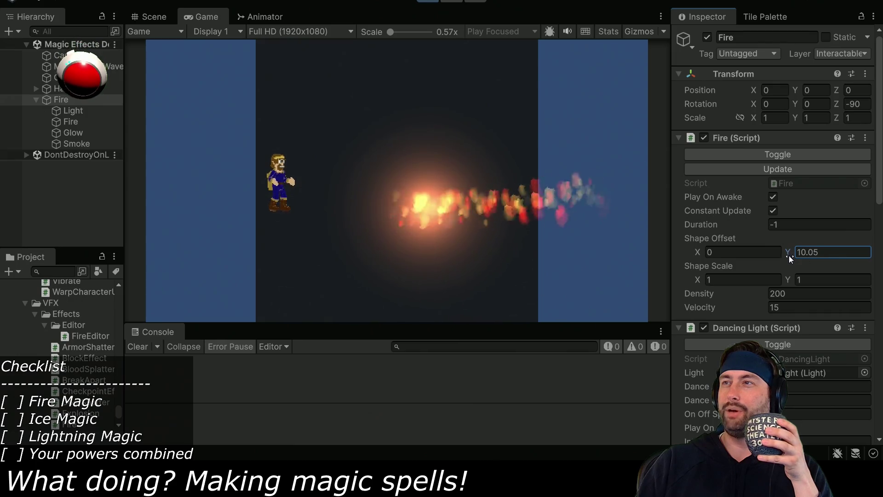
drag(788, 252, 802, 252)
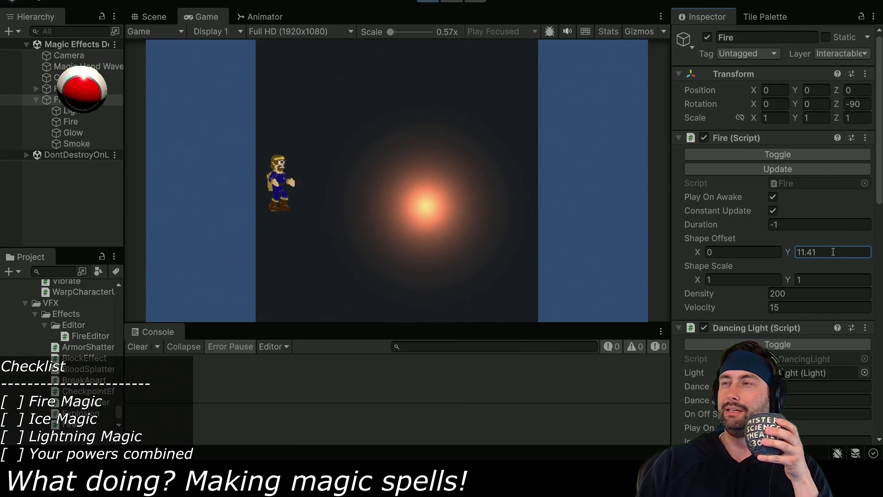
text(0)
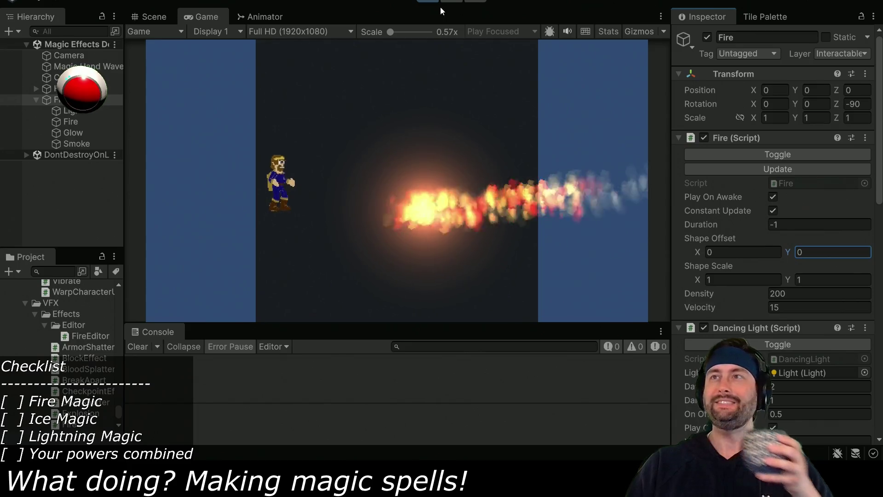
click(428, 3)
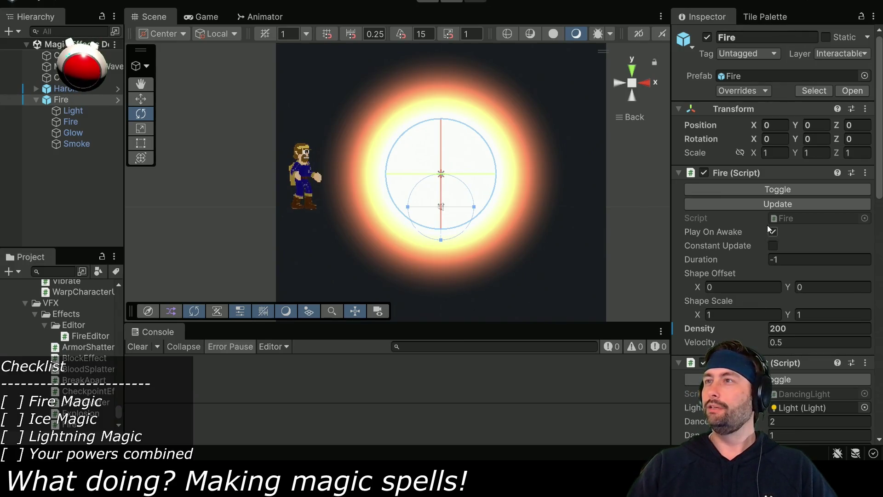
- Confirm the child Fire's Renderer keeps Billboard render mode, then select updateVelocity in Fire.cs
click(71, 122)
scroll(720, 241, down, 10)
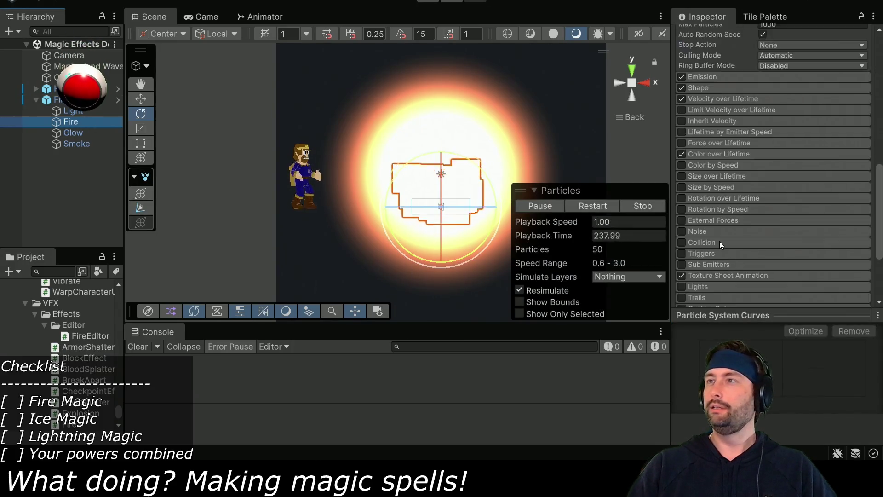
click(735, 231)
scroll(716, 216, down, 3)
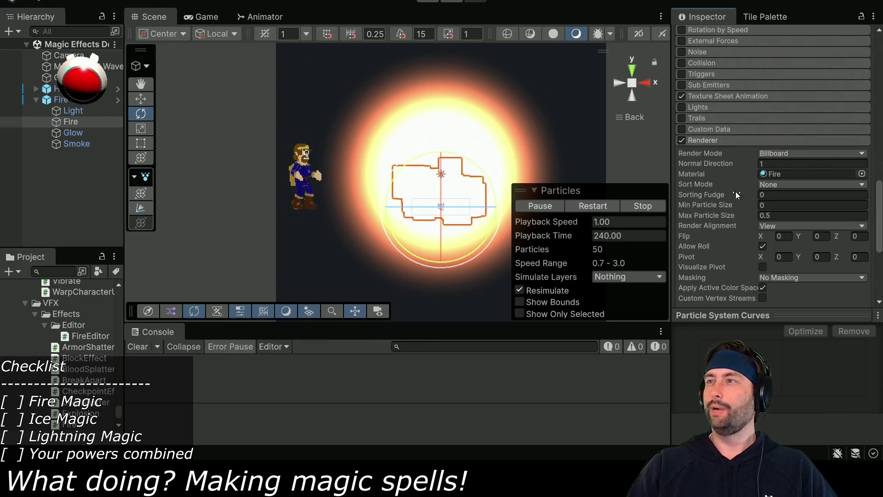
click(792, 154)
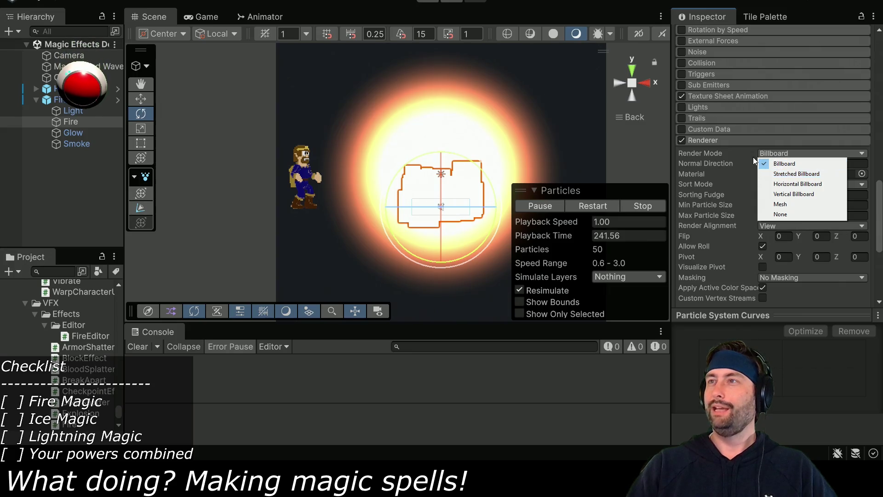
click(784, 164)
key(alt+Tab)
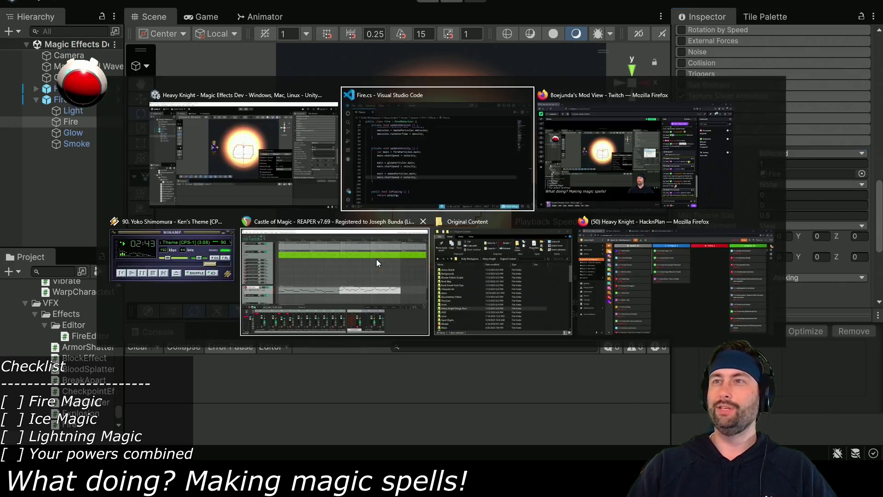
drag(135, 178, 154, 313)
- Duplicate the updateVelocity method below itself and rename the copy updateBillboard
key(ctrl+c)
click(153, 313)
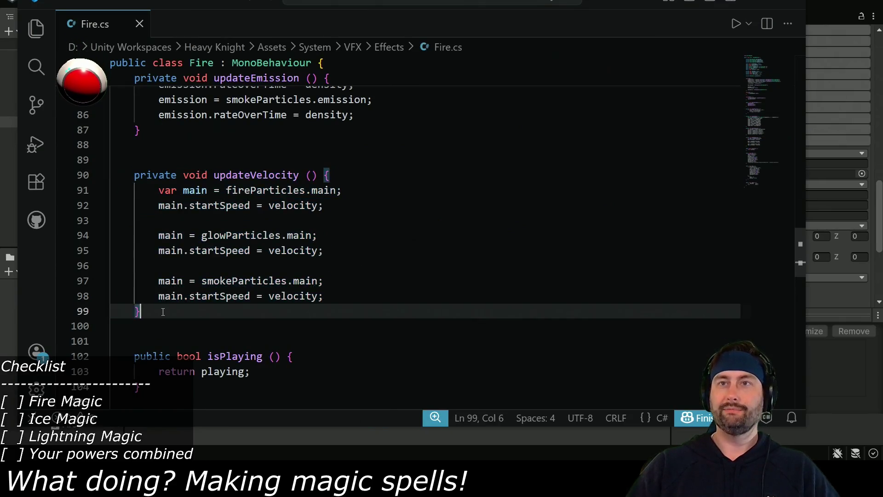
key(Return)
key(Return)
key(ctrl+v)
drag(251, 189, 299, 191)
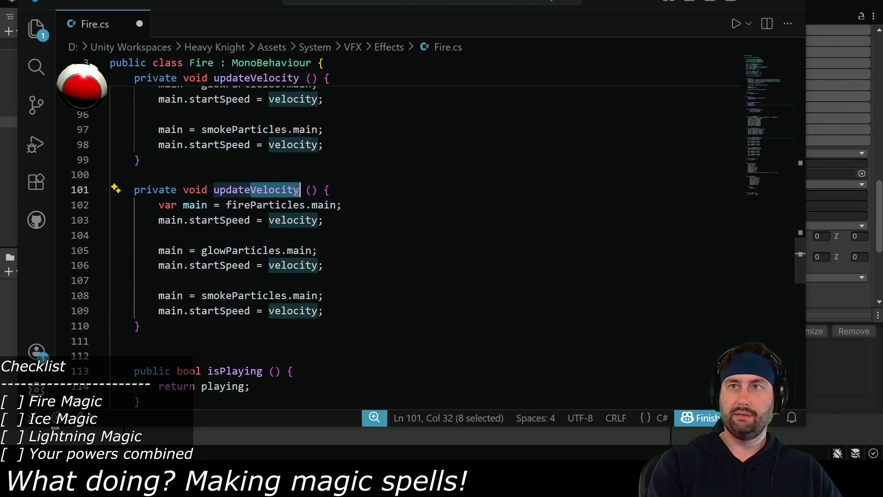
text(Billboard)
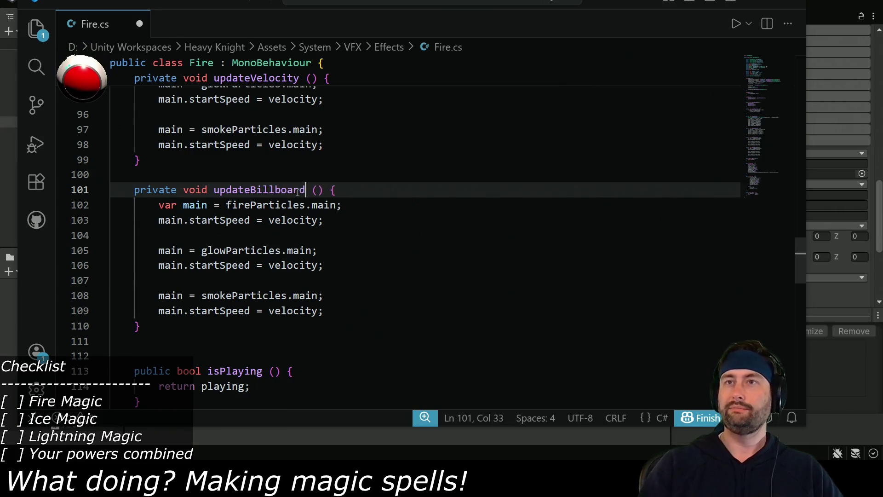
- Change the copied main variable to renderer, assigned from fireParticles.renderer
double_click(199, 207)
text(render)
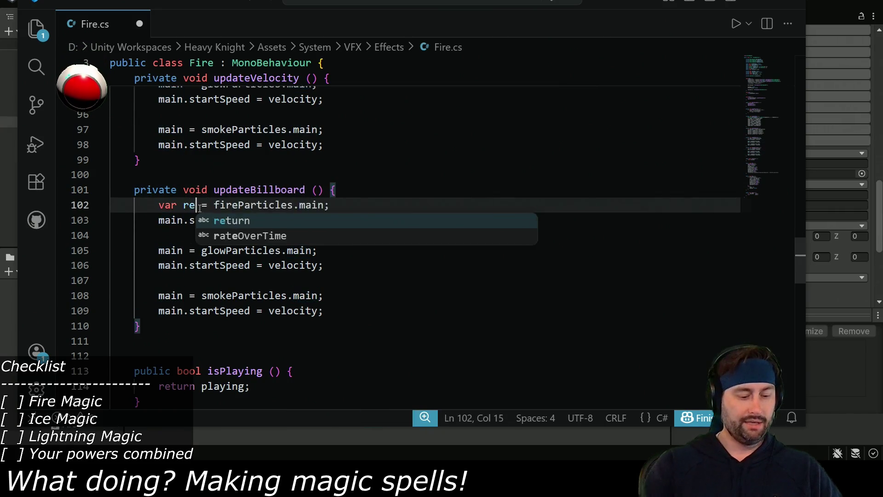
text(er)
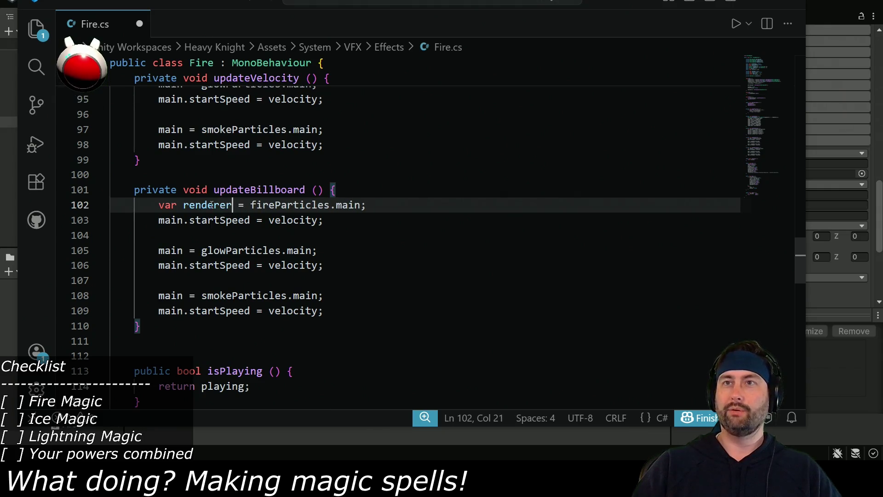
double_click(235, 205)
key(ctrl+c)
double_click(354, 208)
key(ctrl+v)
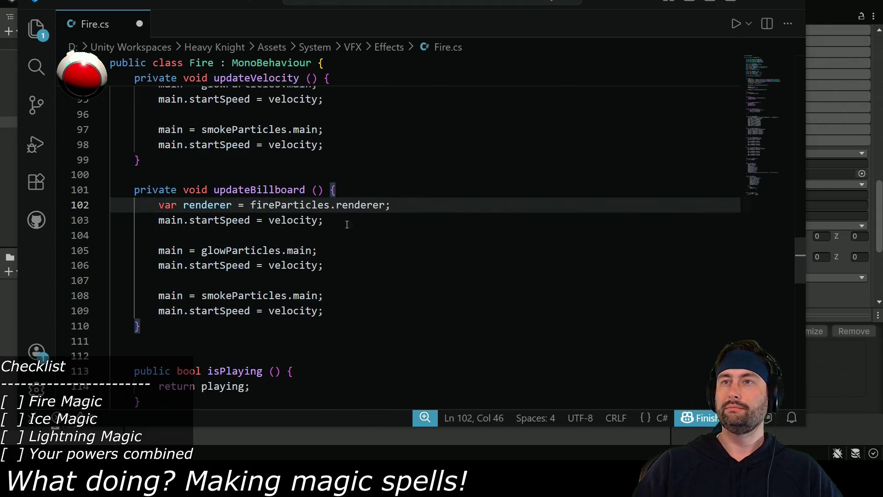
- Wrap the leftover glow lines in the new method in a /* */ comment block
click(238, 250)
key(Up)
text(/*)
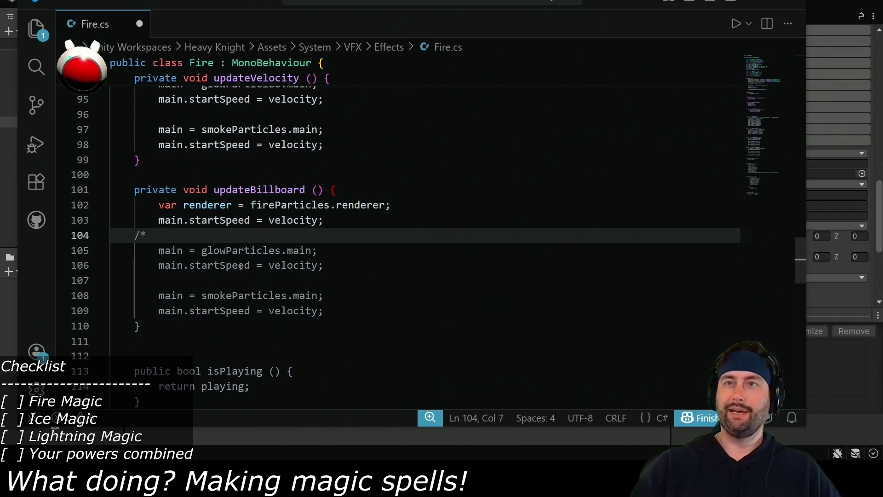
click(365, 309)
key(Return)
text(*/)
- Make line 103 use the renderer variable instead of main, and save the script
key(ctrl+s)
double_click(228, 205)
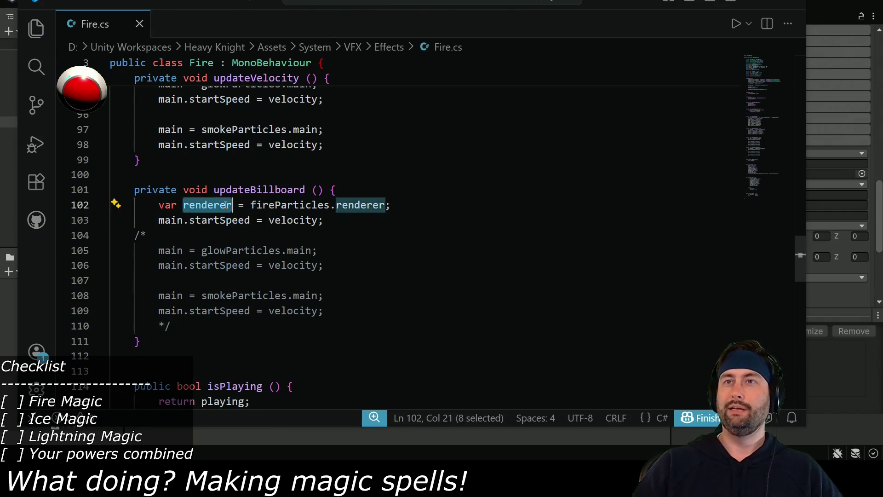
key(ctrl+c)
double_click(169, 220)
key(ctrl+v)
double_click(235, 220)
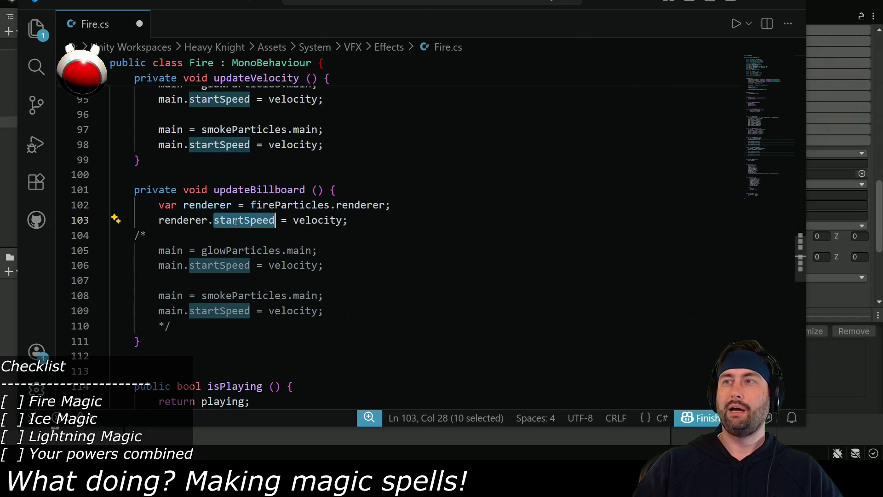
key(ctrl+s)
key(alt+Tab)
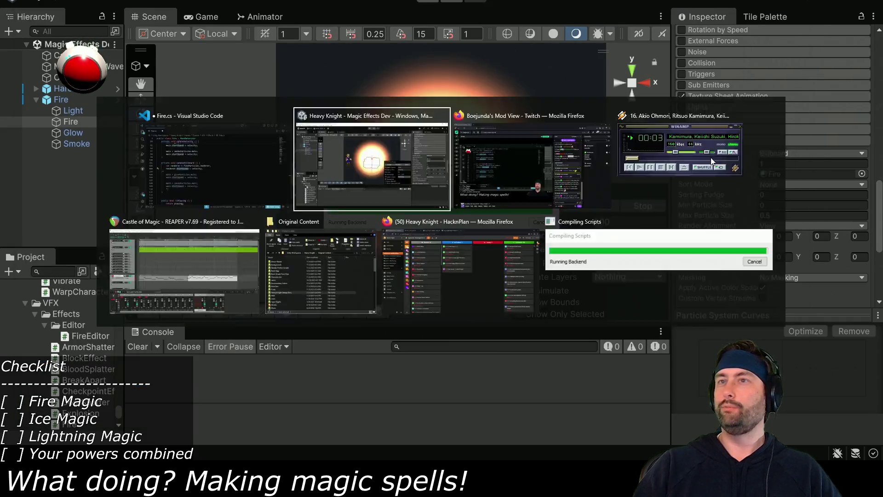
key(alt+Tab)
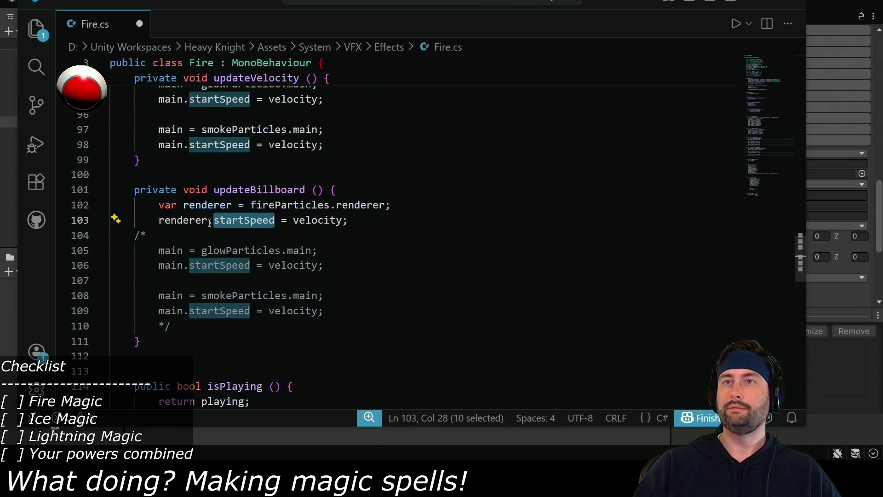
- Set renderer.renderMode to ParticleSystem.RenderMode.Billboard and save Fire.cs
text(renderMod)
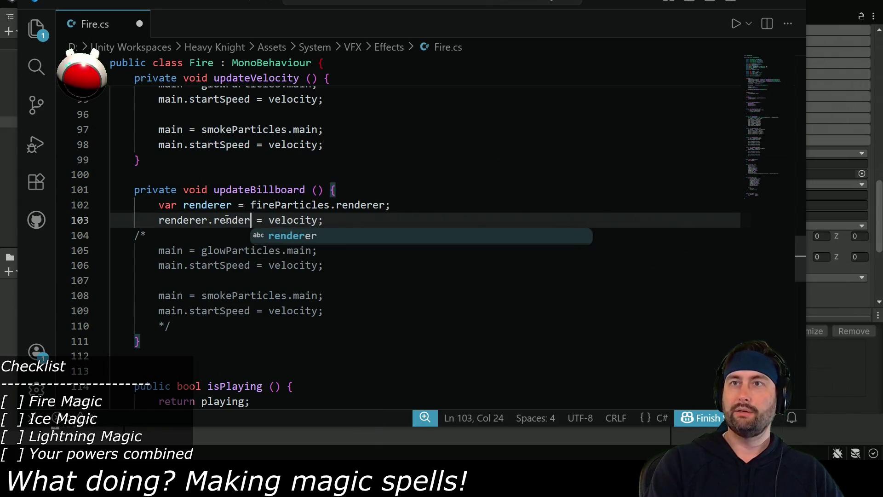
text(e)
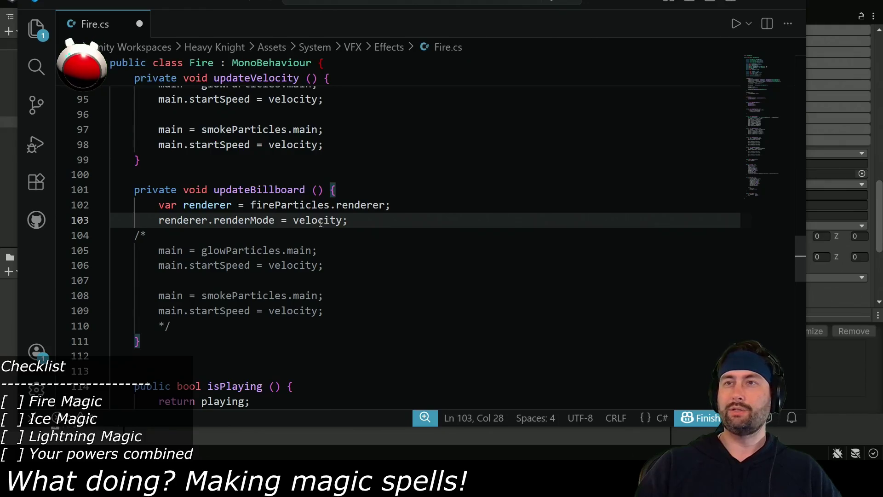
double_click(321, 221)
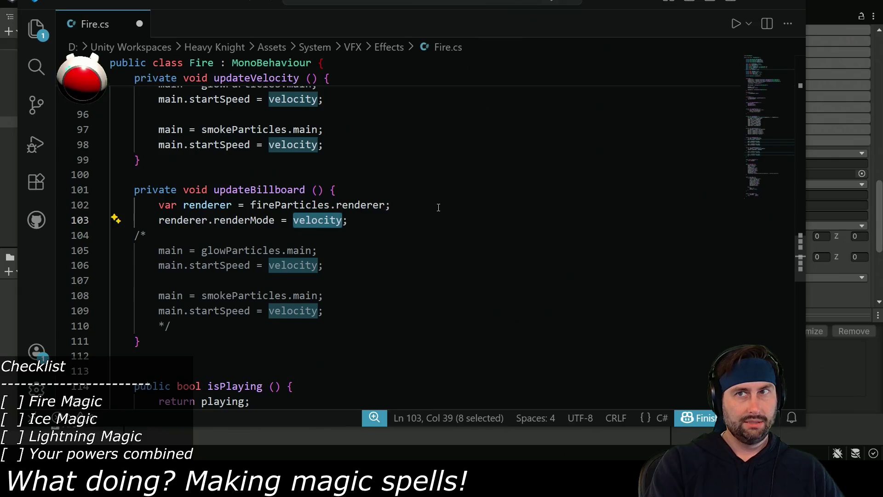
text(Par)
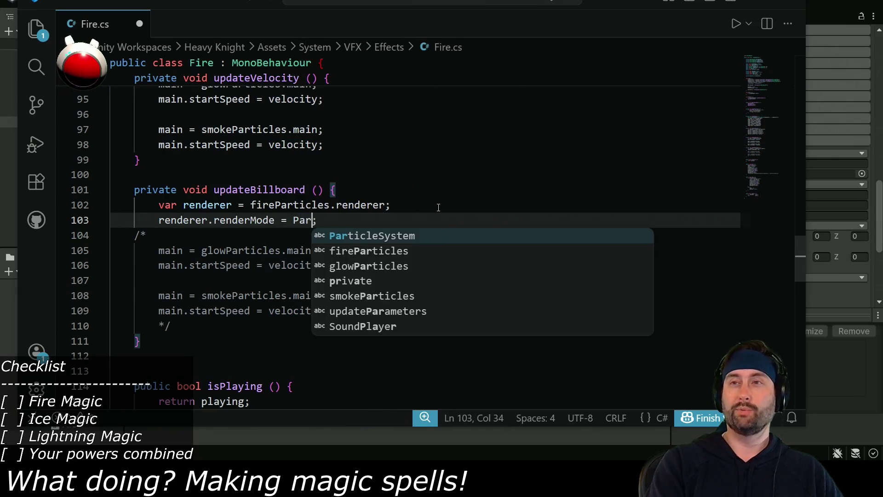
key(Tab)
text(.Ren)
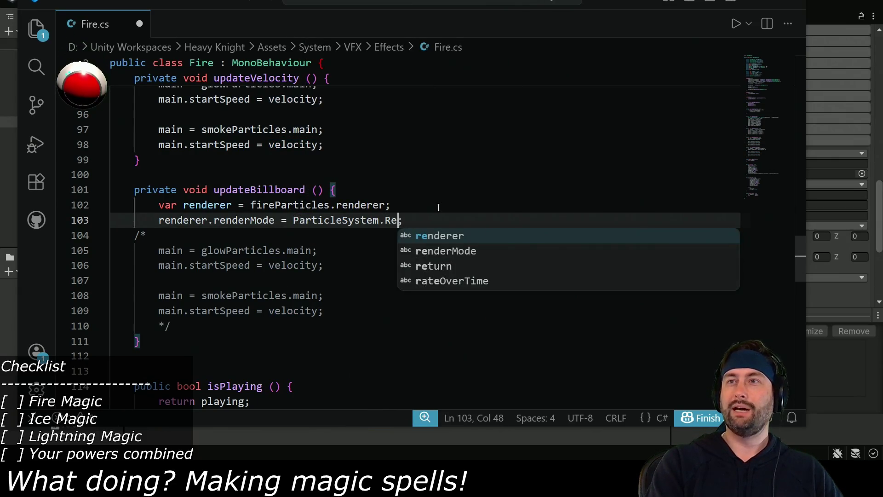
text(derMode.)
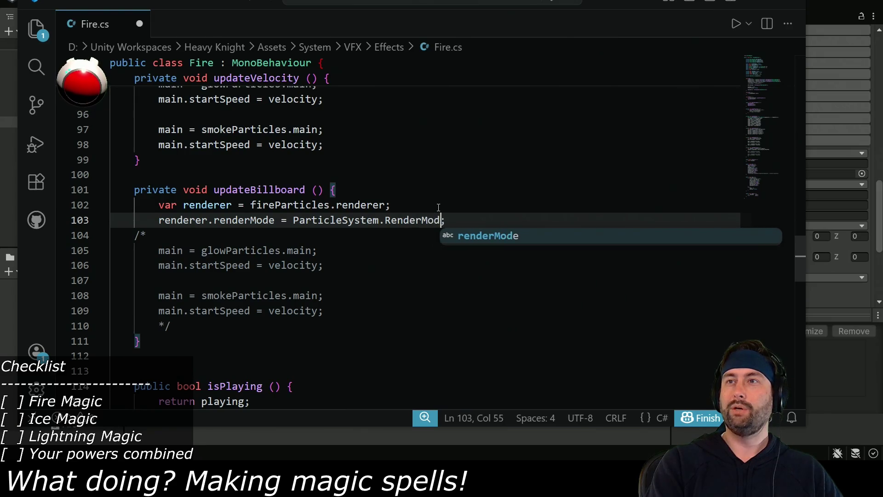
text(Bill)
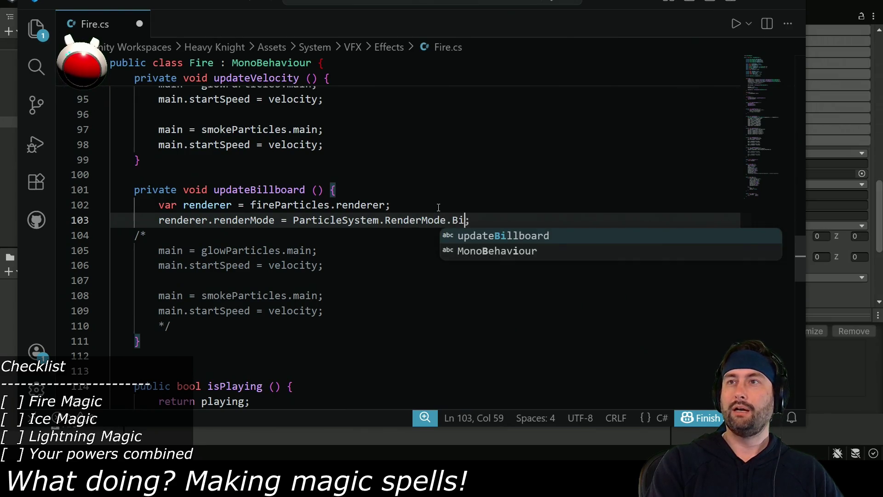
key(BackSpace)
key(BackSpace)
text(l)
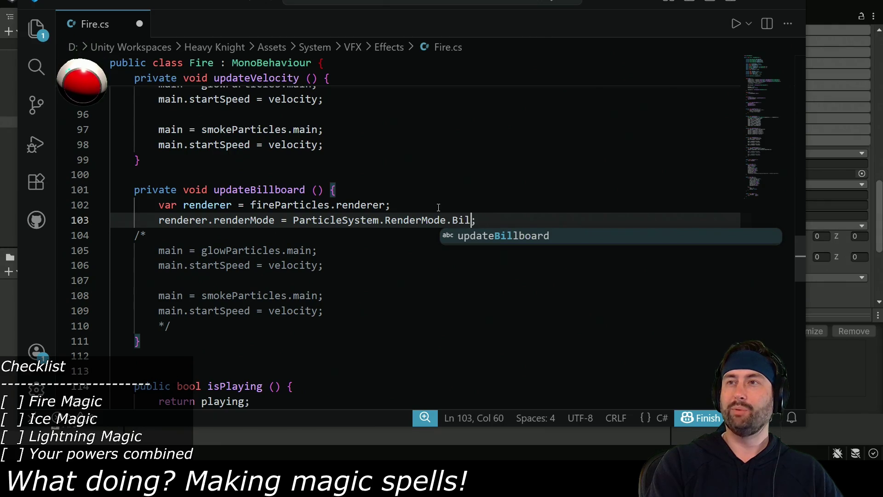
text(lboard)
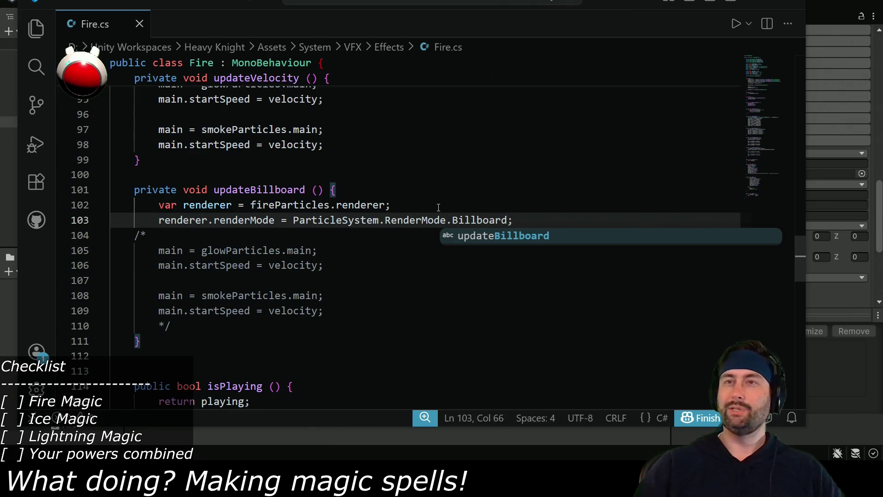
key(ctrl+s)
key(alt+Tab)
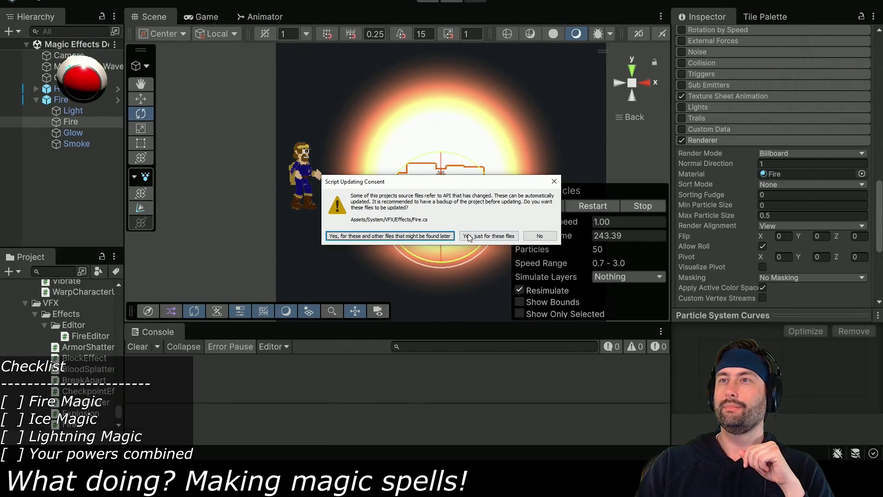
- Answer No to Unity's Script Updating Consent prompt for Fire.cs
click(540, 240)
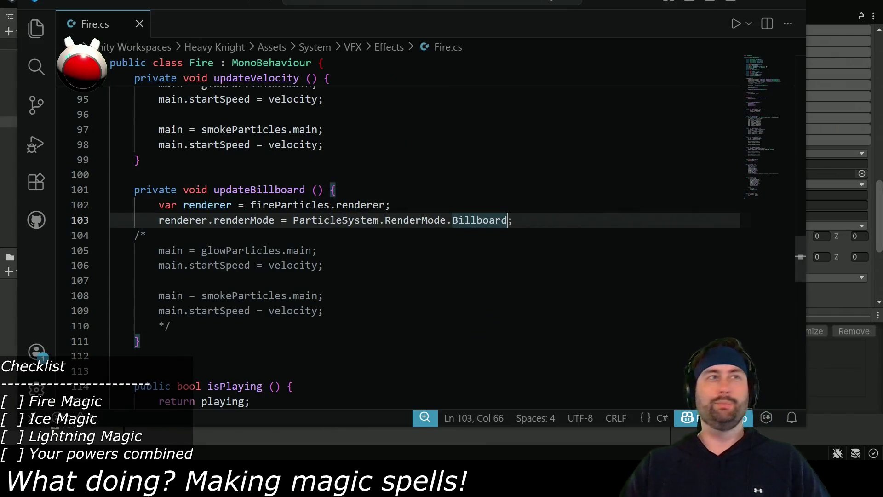
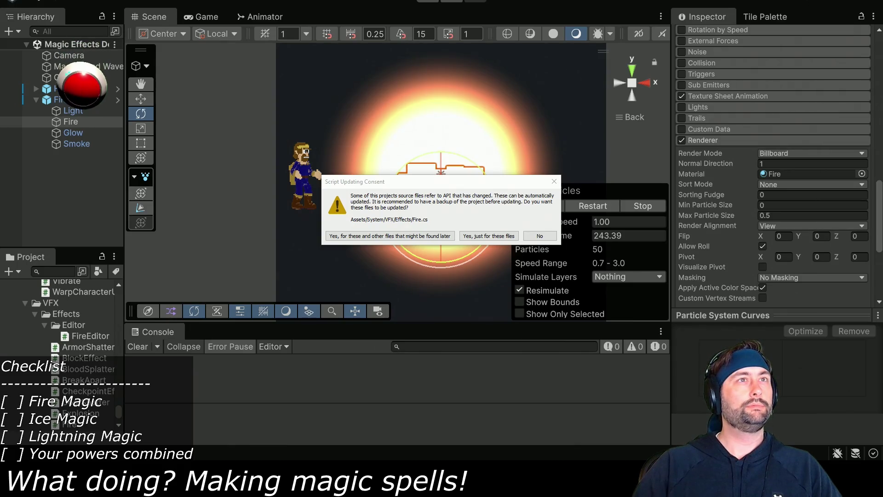
- Place the ParticleSystemRenderMode docs over the editor, dismiss cookies, and copy the type name
drag(0, 28, 324, 28)
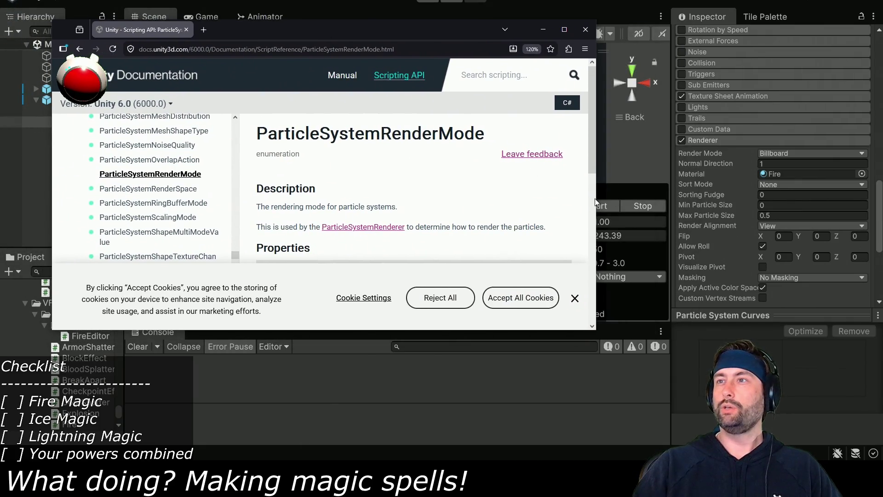
mouse_move(595, 198)
mouse_down()
mouse_move(488, 206)
mouse_move(565, 204)
mouse_up()
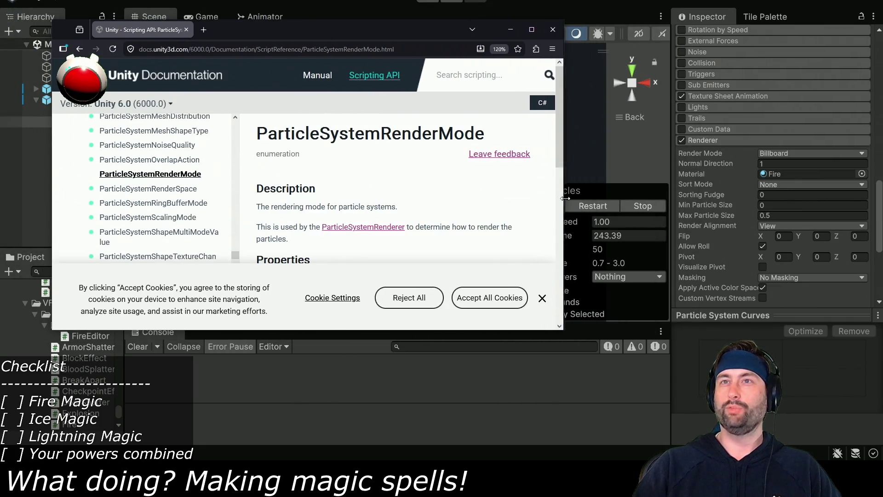
click(544, 299)
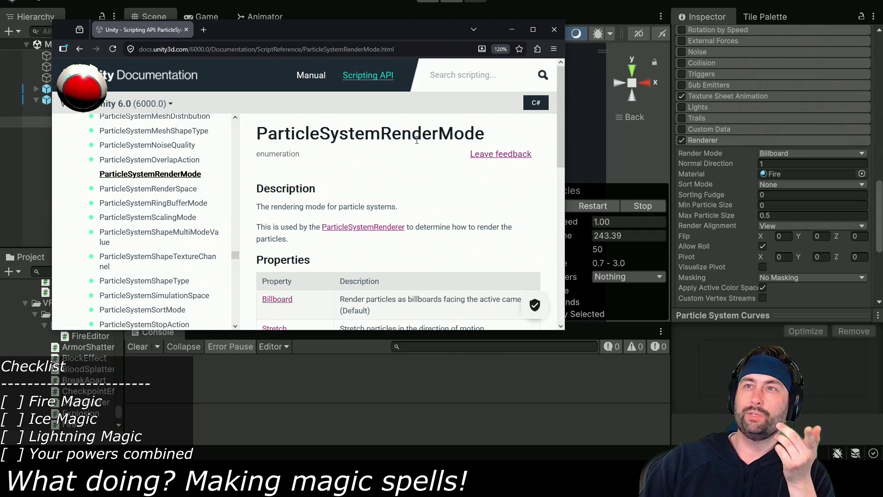
double_click(419, 135)
key(ctrl+c)
scroll(327, 193, down, 3)
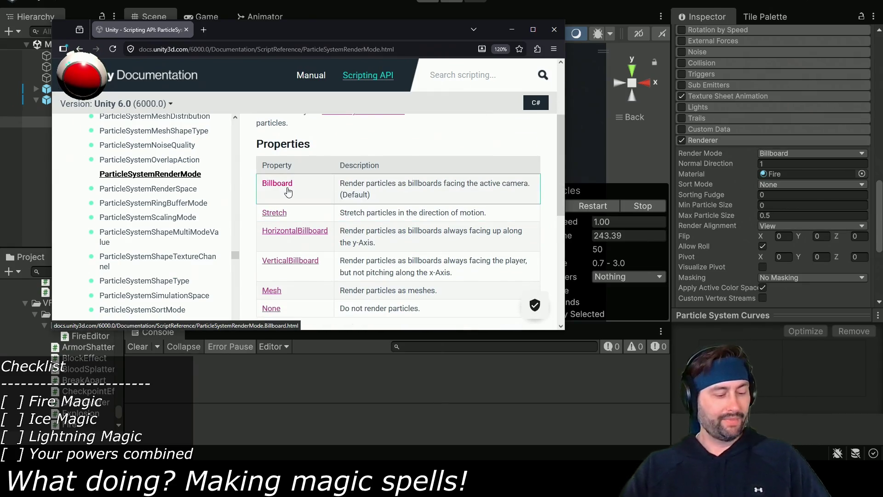
key(alt+Tab)
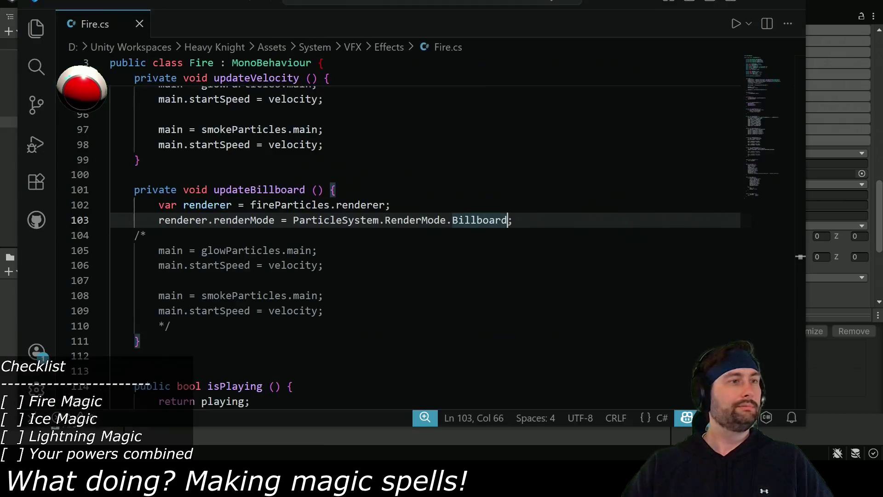
- Change line 103 to assign ParticleSystemRenderMode.Billboard and save Fire.cs
double_click(425, 220)
key(ctrl+v)
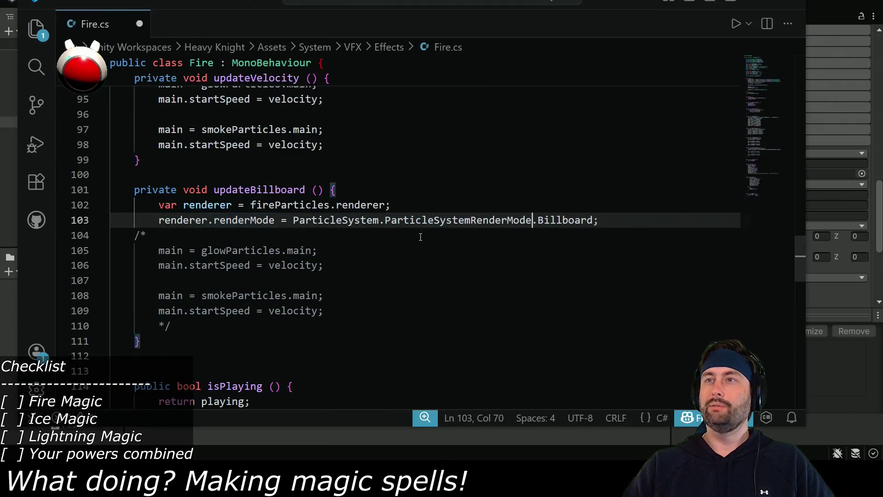
drag(386, 221, 294, 221)
key(BackSpace)
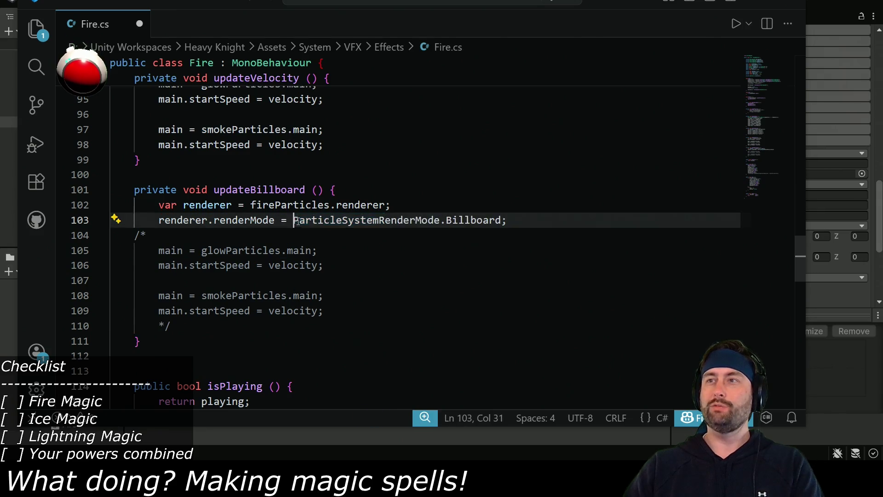
key(ctrl+s)
- Let Unity recompile, answering its Script Updating Consent prompt
key(alt+Tab)
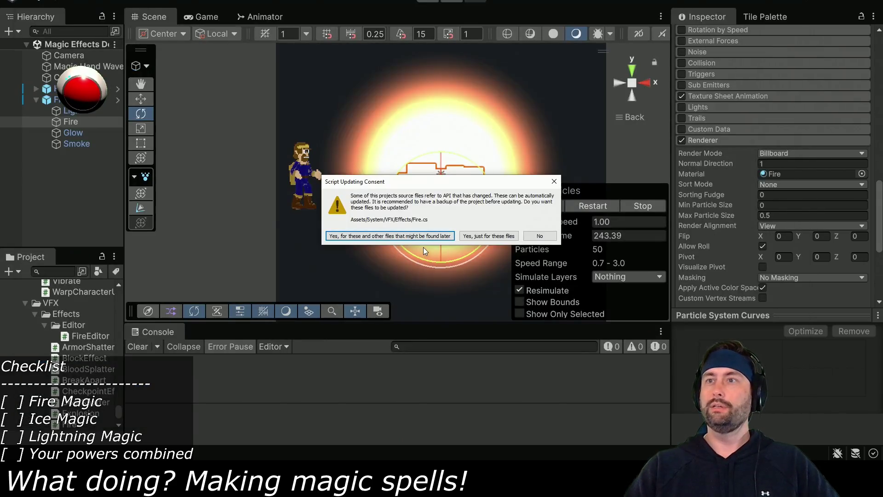
click(539, 236)
key(alt+Tab)
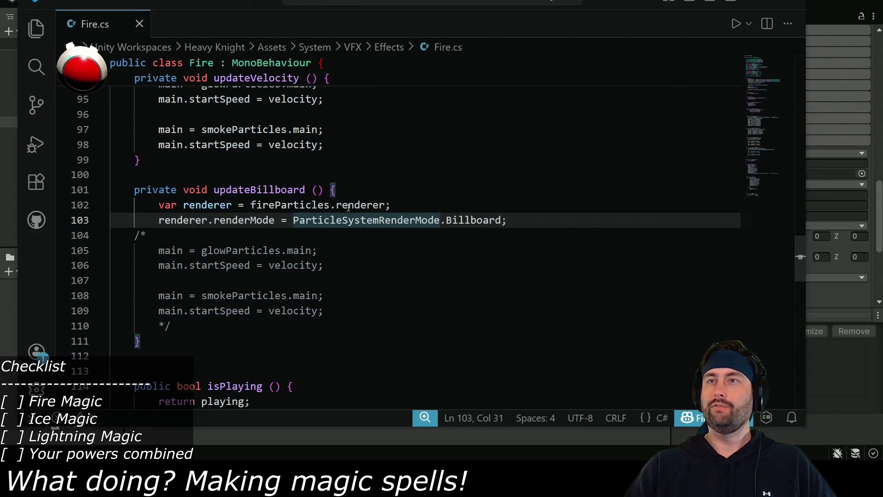
key(alt+Tab)
click(525, 235)
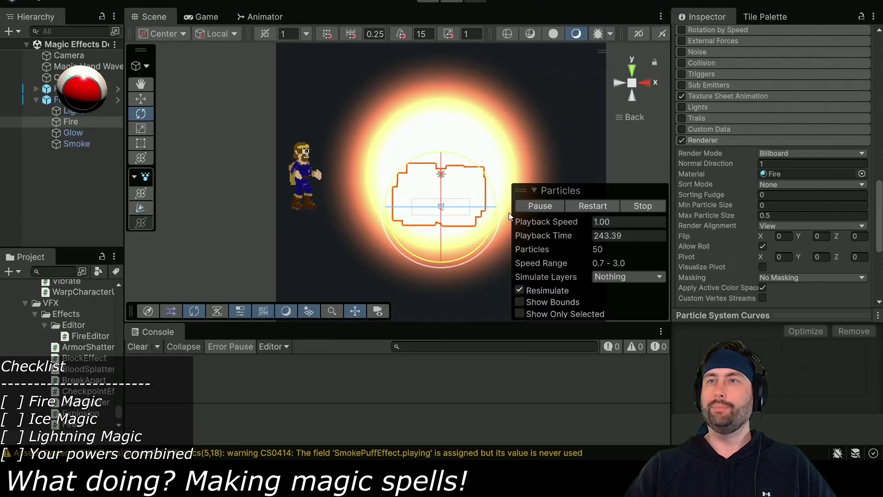
key(alt+Tab)
key(alt+Tab)
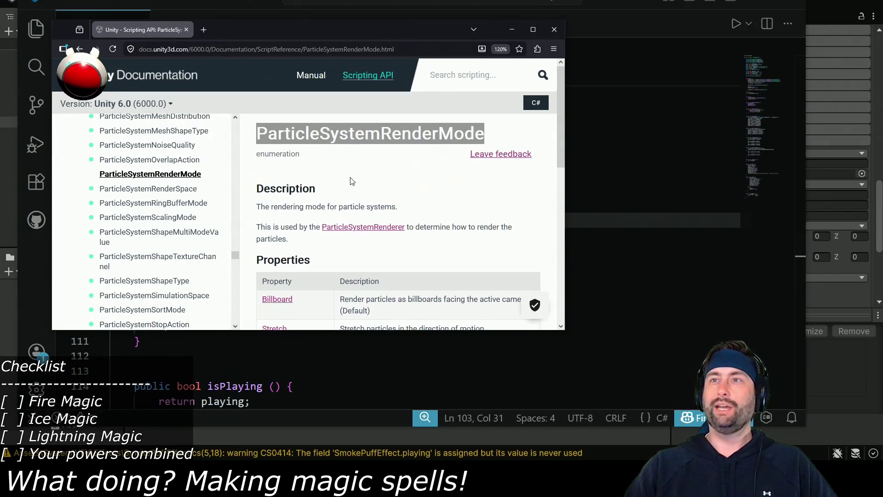
- Open the ParticleSystemRenderer reference page
click(355, 229)
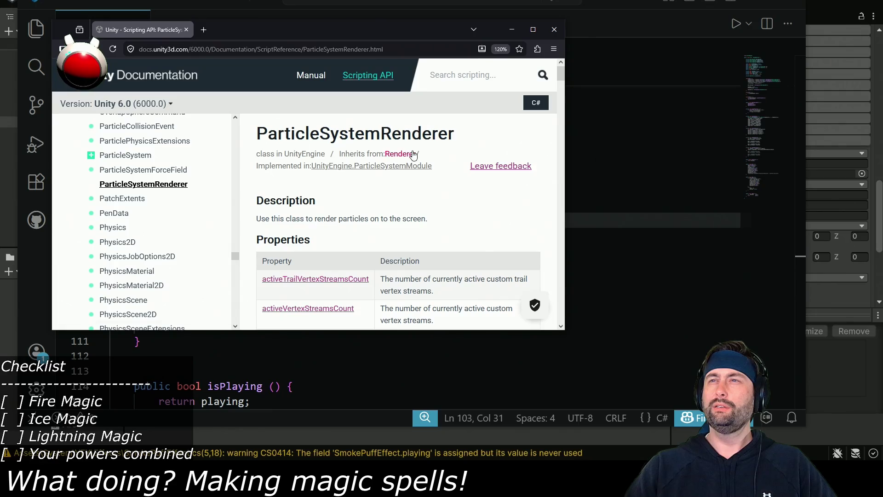
scroll(338, 251, down, 6)
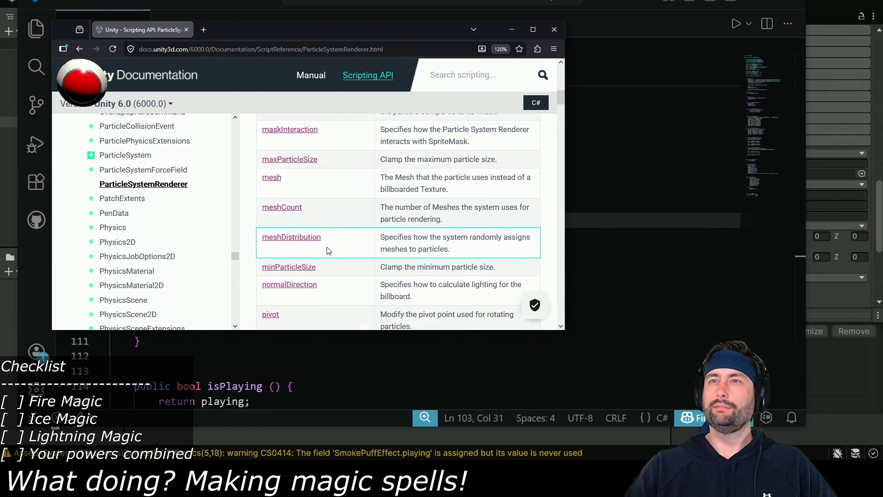
scroll(328, 248, up, 8)
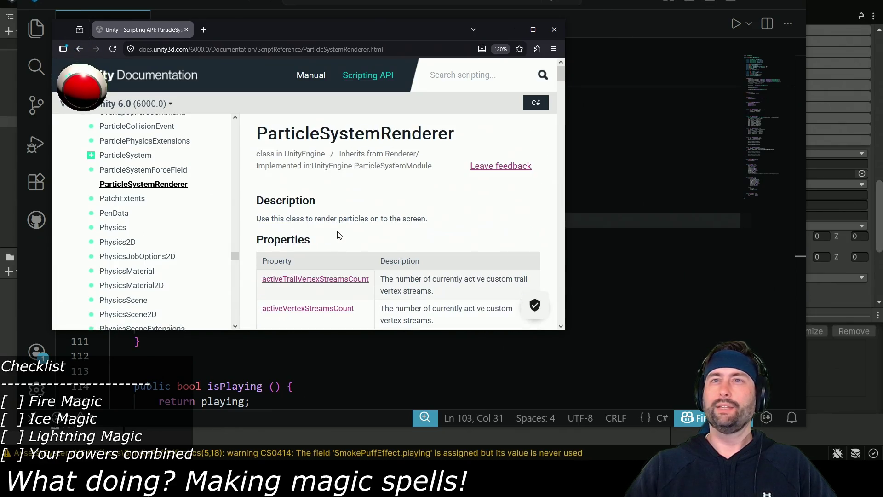
- Open the ParticleSystem reference page and browse its members
click(135, 156)
scroll(350, 203, down, 5)
scroll(353, 197, down, 10)
scroll(335, 196, down, 10)
scroll(336, 196, down, 5)
scroll(335, 197, down, 3)
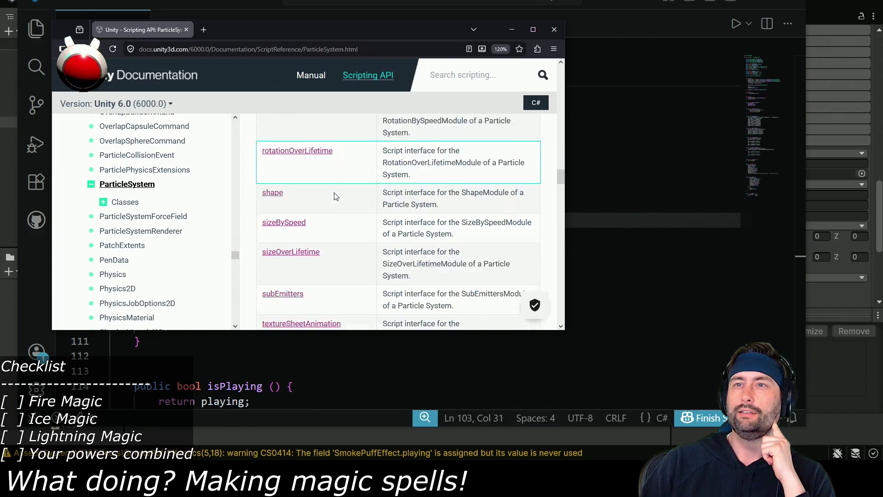
scroll(336, 196, up, 4)
scroll(335, 197, up, 3)
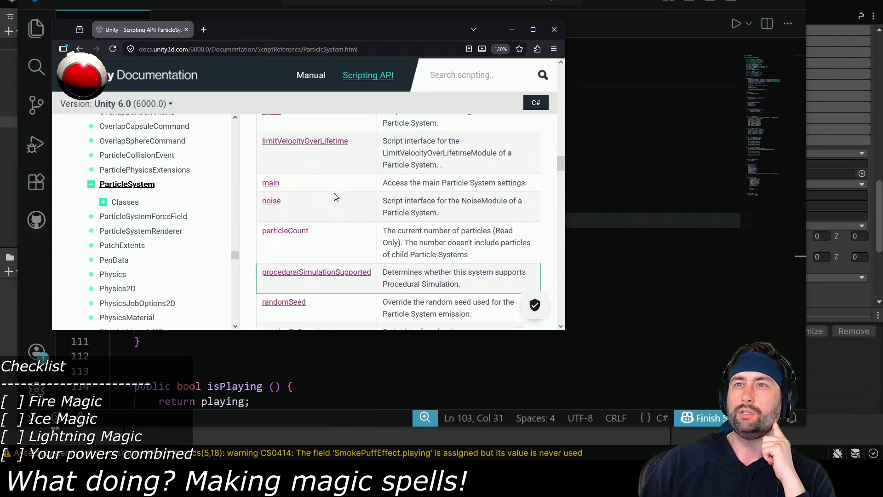
scroll(335, 197, up, 5)
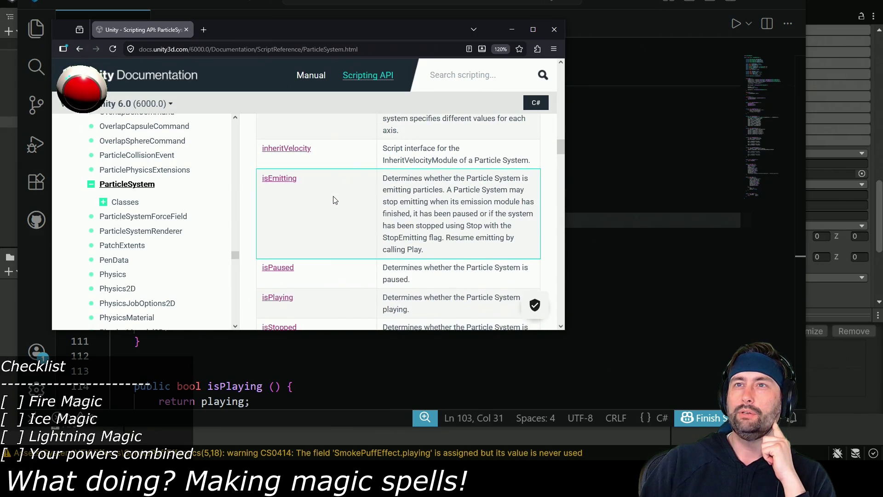
scroll(335, 200, up, 4)
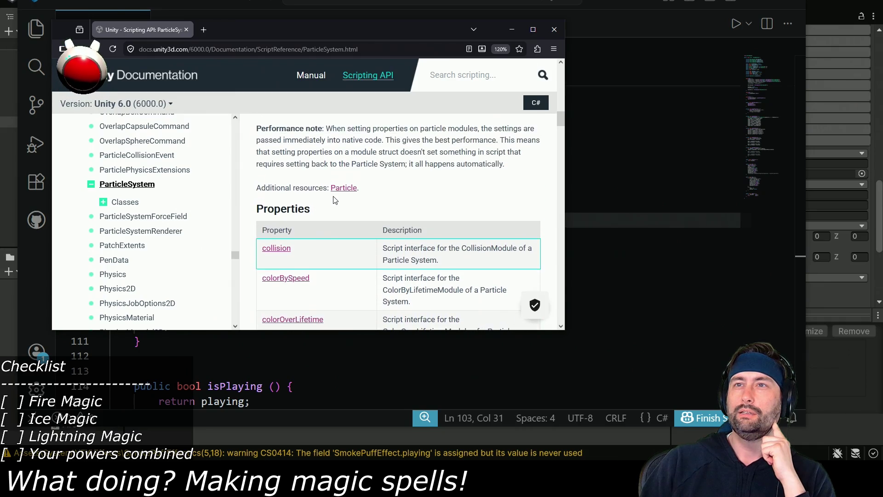
scroll(334, 199, down, 15)
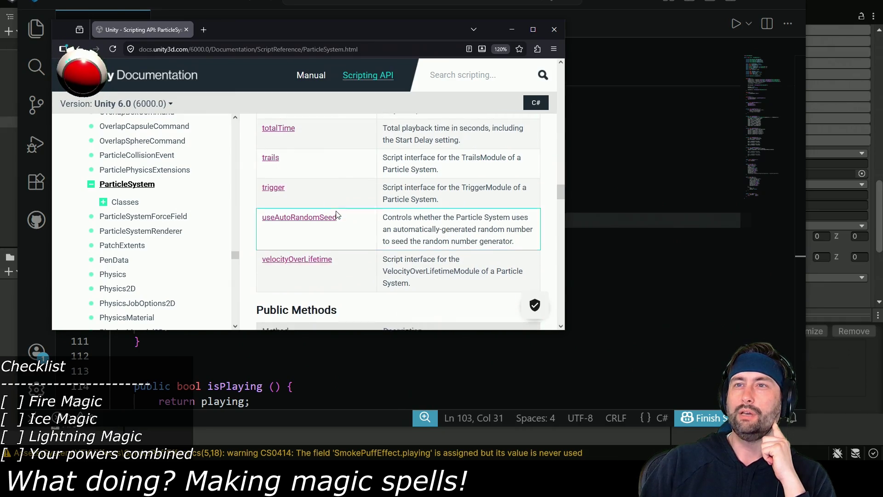
scroll(336, 211, down, 12)
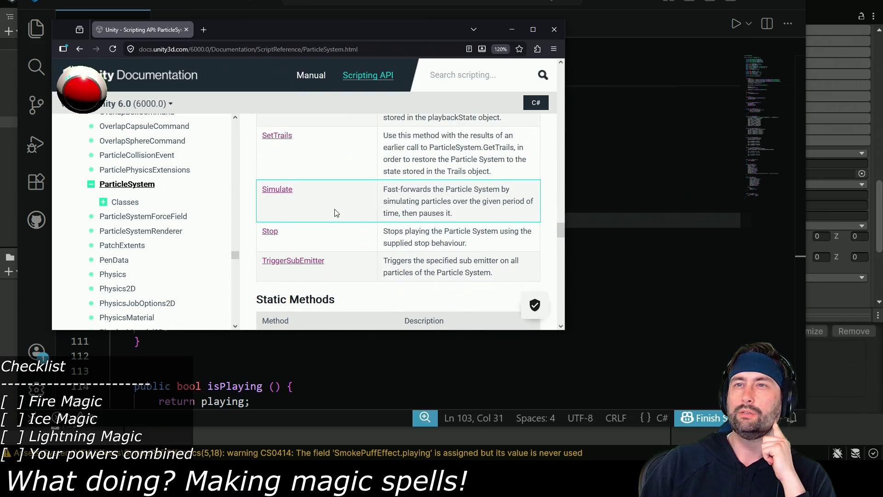
scroll(336, 212, down, 8)
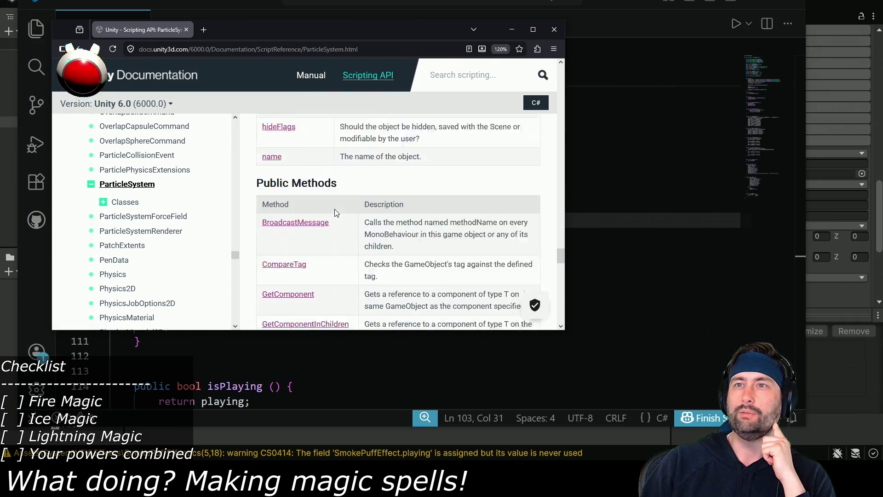
scroll(335, 211, down, 3)
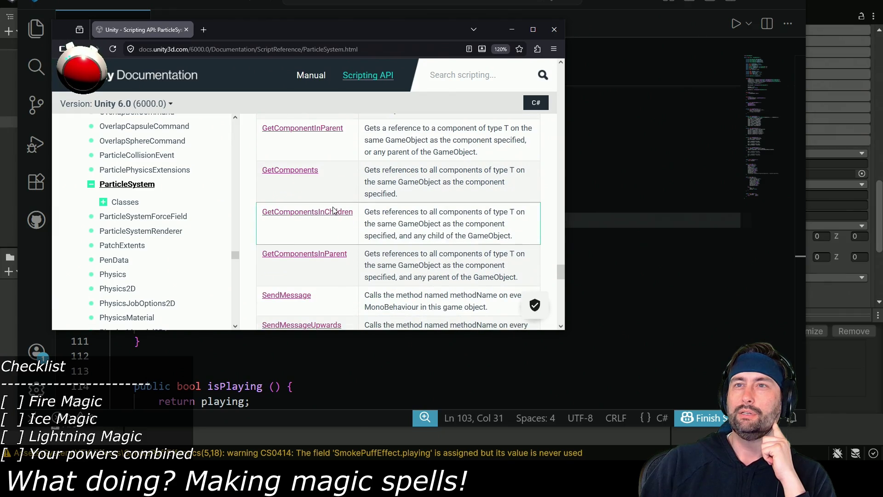
scroll(334, 211, down, 6)
scroll(334, 211, down, 5)
scroll(334, 211, up, 20)
drag(557, 241, 559, 109)
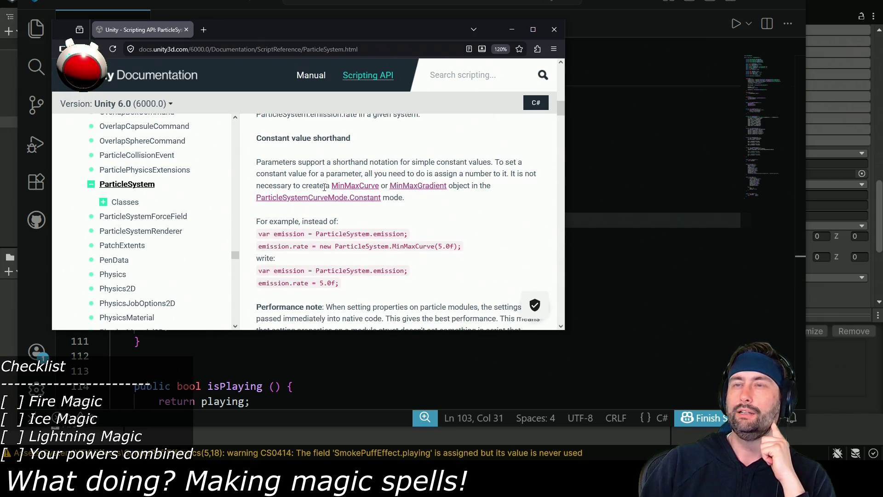
scroll(346, 222, up, 10)
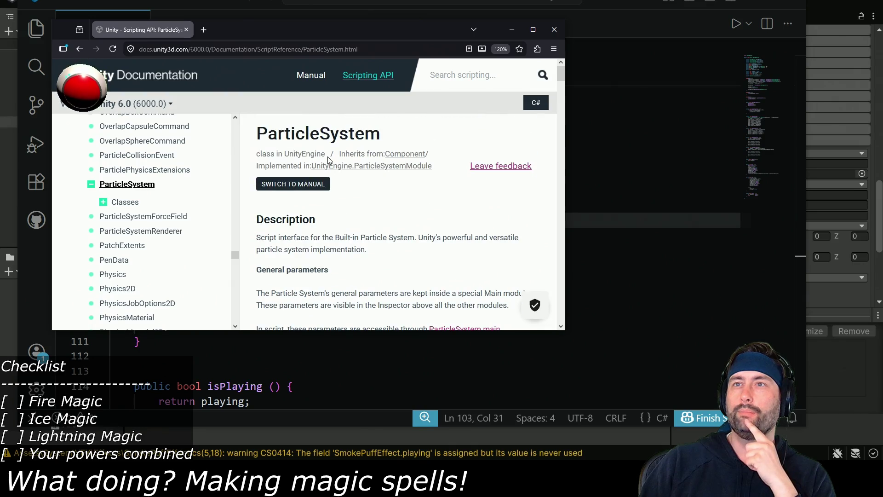
- Open the UnityEngine.ParticleSystemModule page and scroll to its enumerations
click(409, 167)
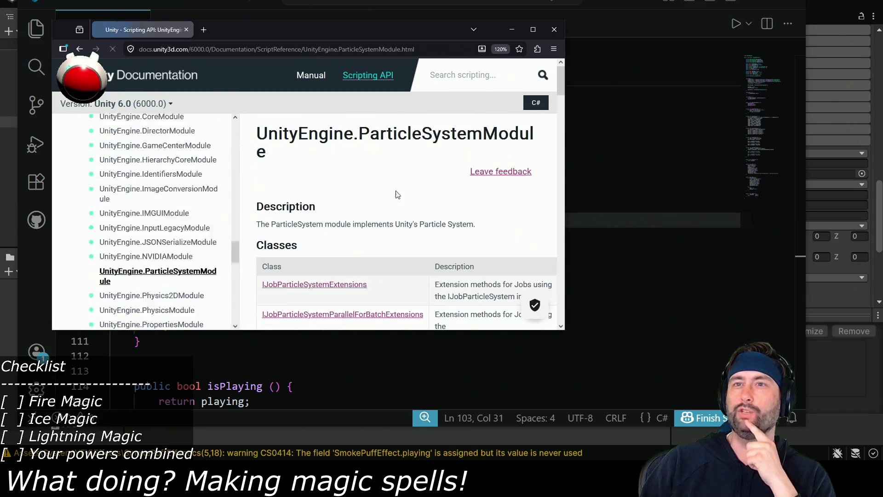
scroll(391, 207, down, 4)
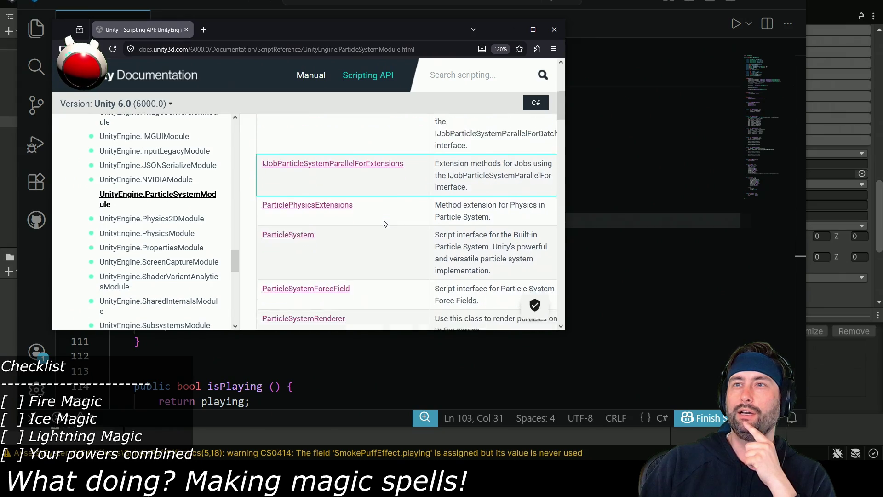
scroll(384, 223, down, 10)
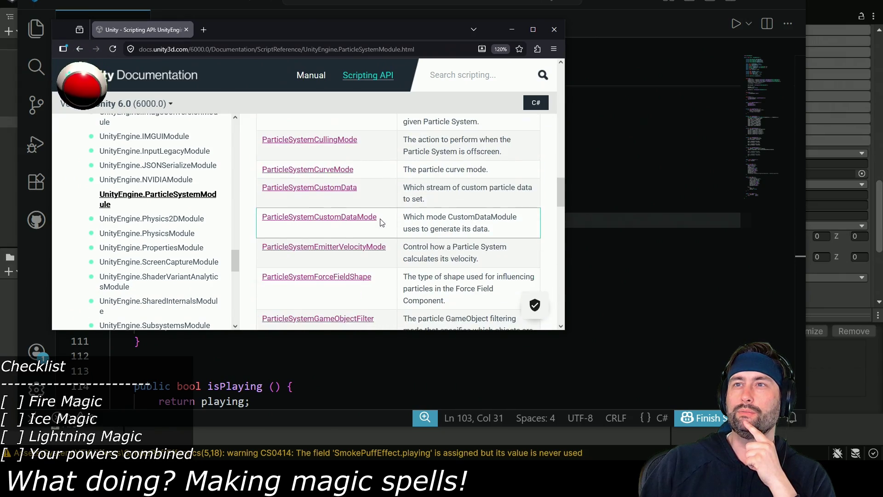
scroll(380, 222, down, 8)
scroll(380, 221, up, 2)
scroll(382, 223, down, 10)
scroll(385, 225, up, 6)
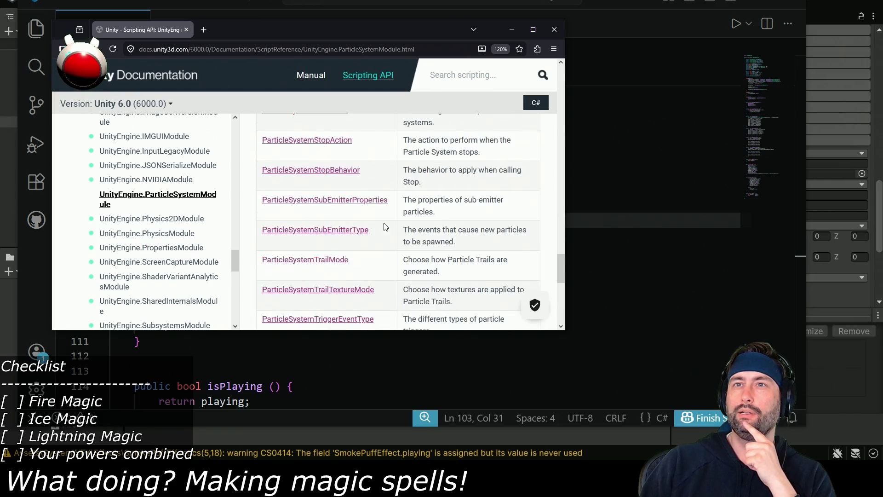
click(377, 55)
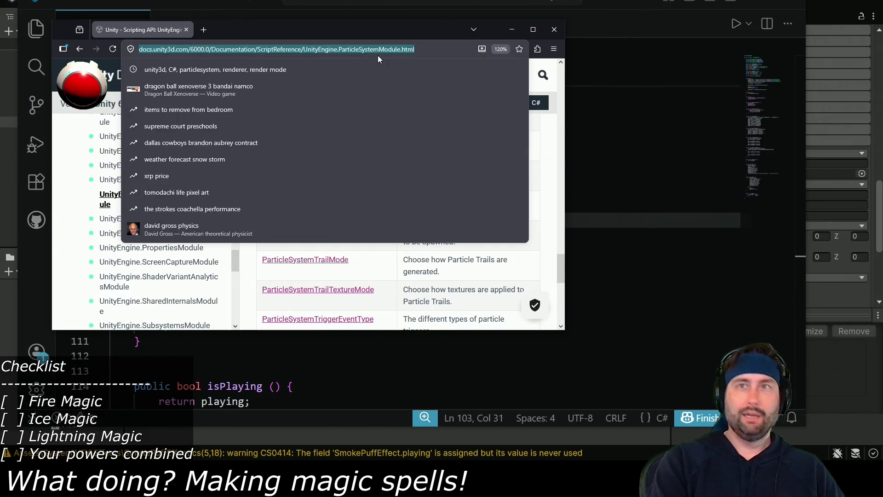
- Search Google for 'Unity3d, C#, particlesystem, renderer module'
text(Unity3d, )
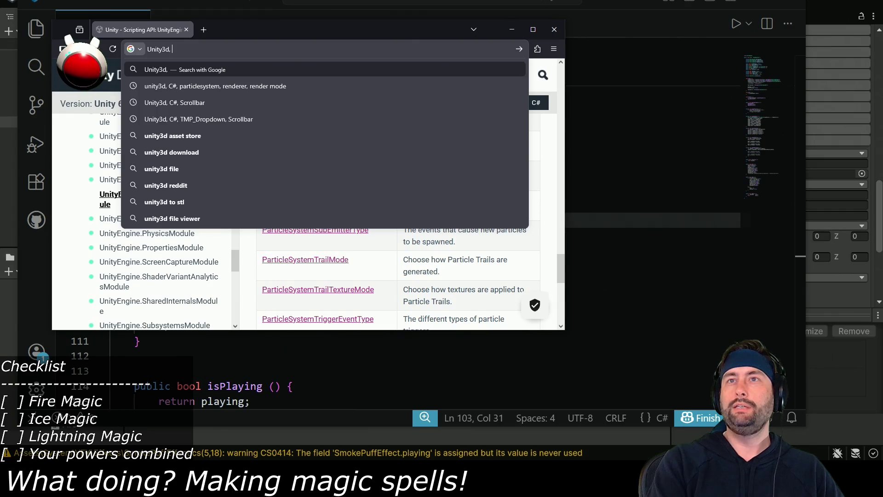
text(C#, parti)
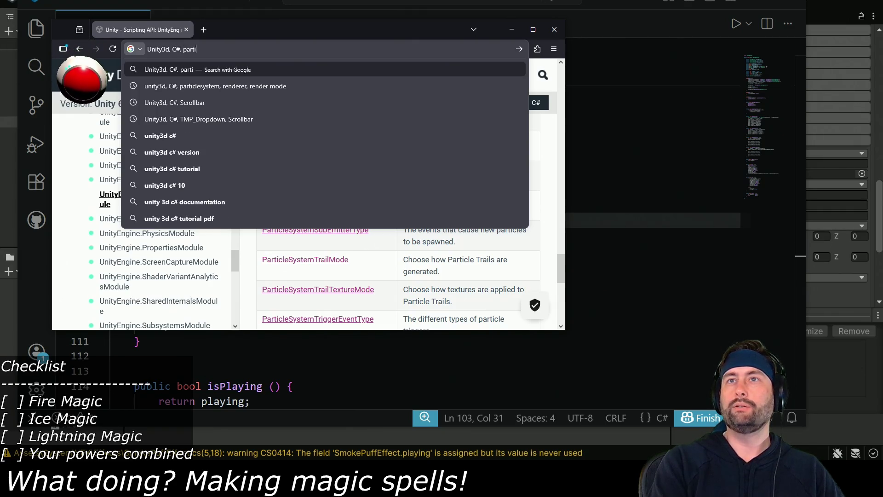
text(clesystem, re)
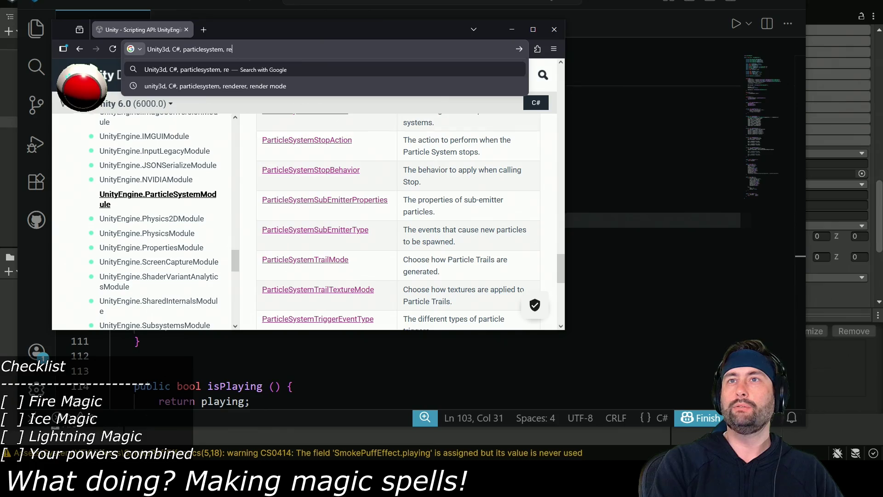
text(nderer)
key(Return)
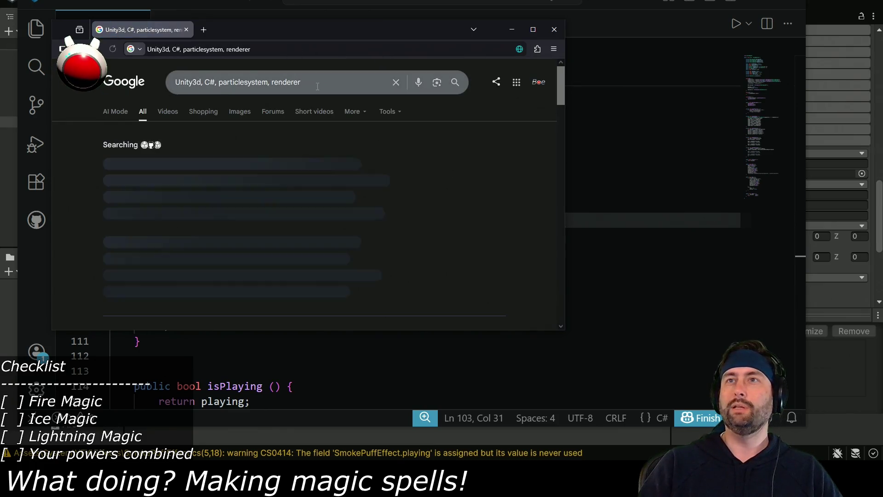
click(315, 82)
text(module)
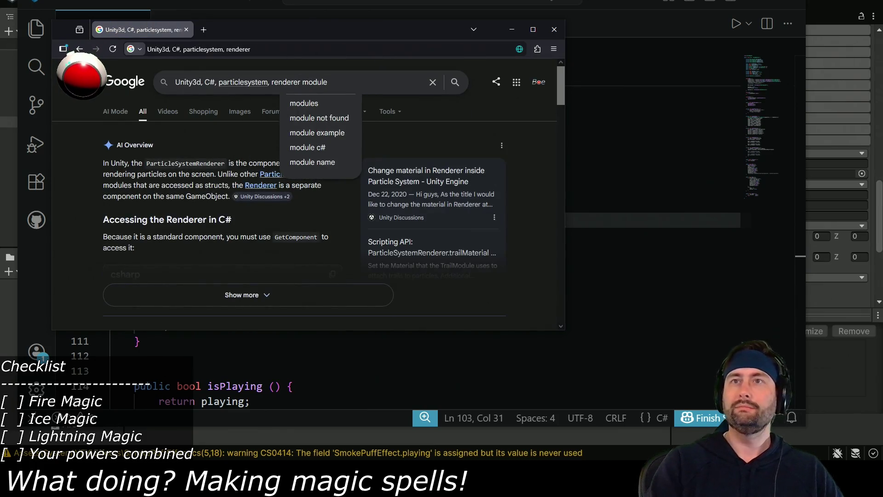
key(Return)
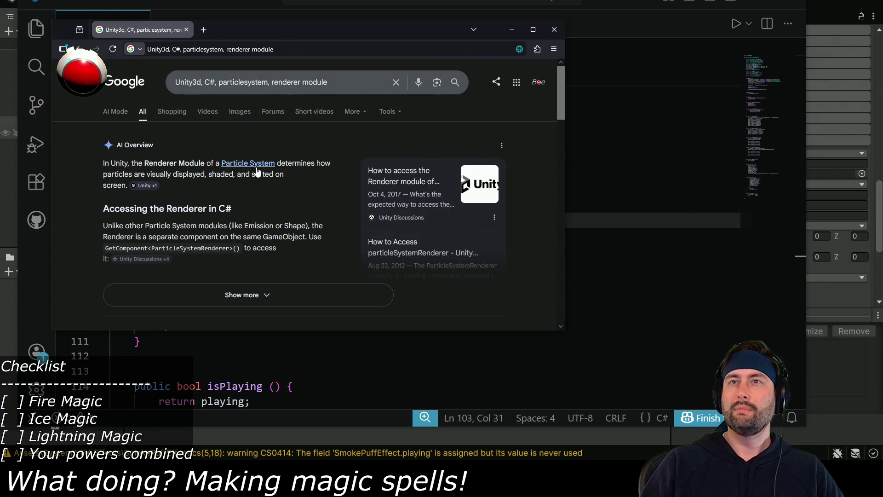
- Expand the AI Overview, read its code example, and return to Fire.cs
click(248, 295)
scroll(255, 207, down, 3)
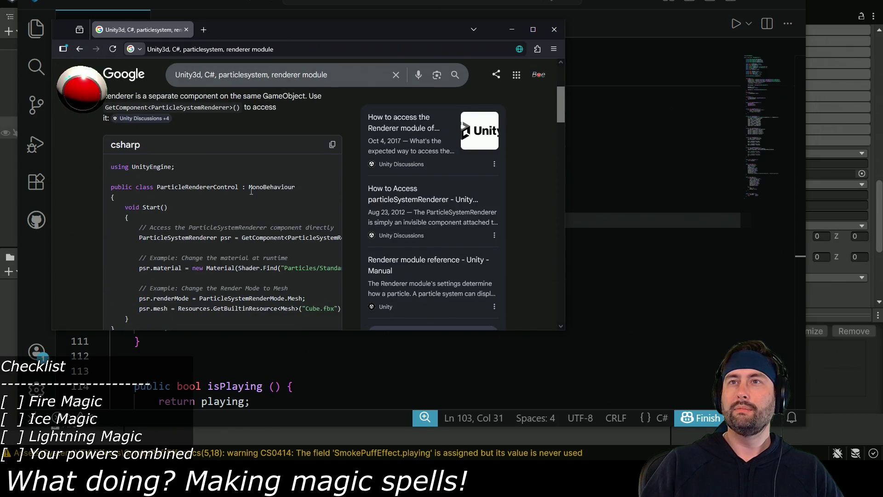
scroll(257, 187, down, 2)
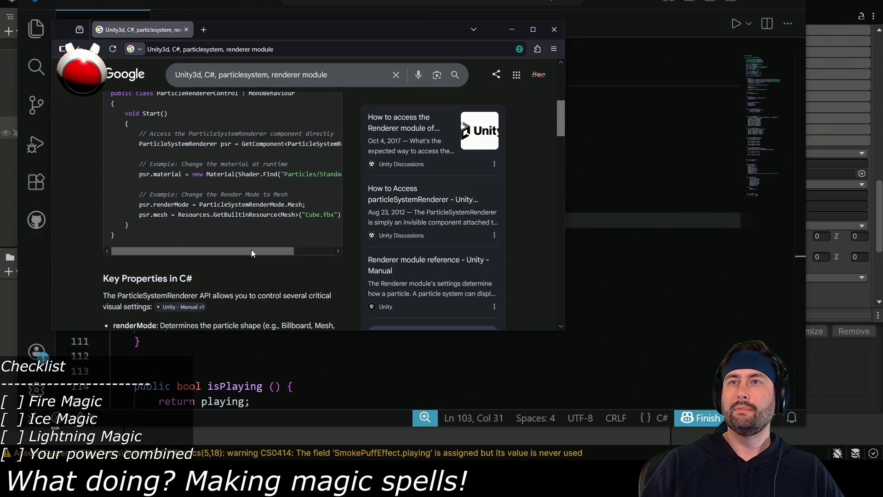
drag(251, 250, 279, 251)
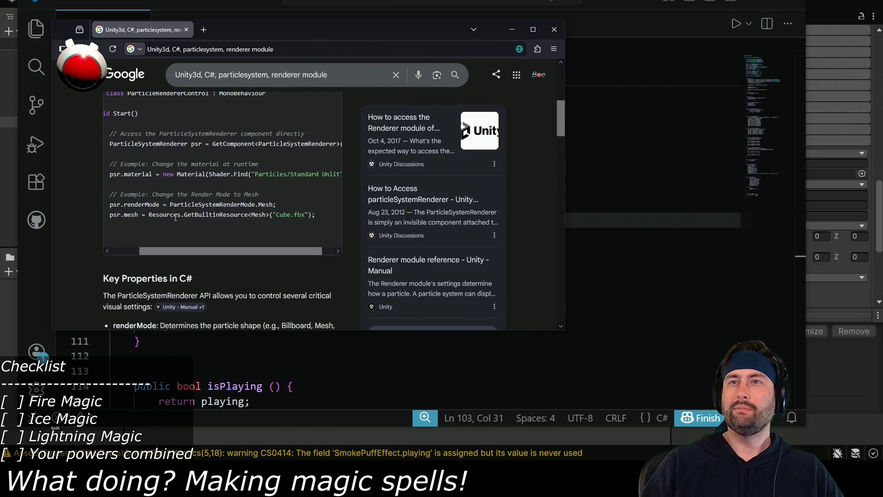
scroll(235, 273, down, 4)
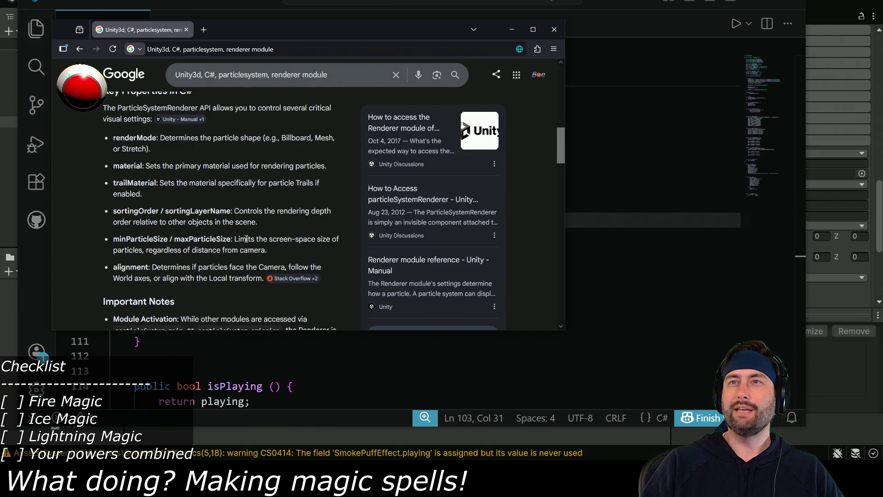
scroll(246, 239, up, 5)
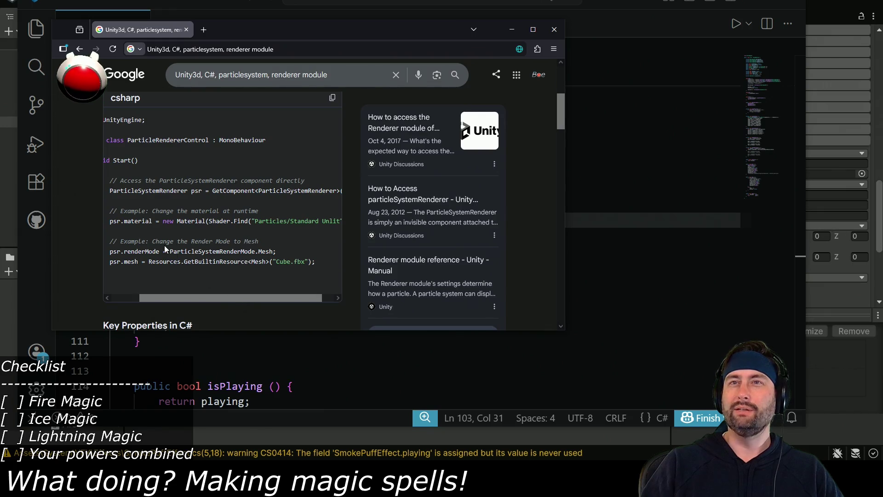
drag(185, 296, 177, 296)
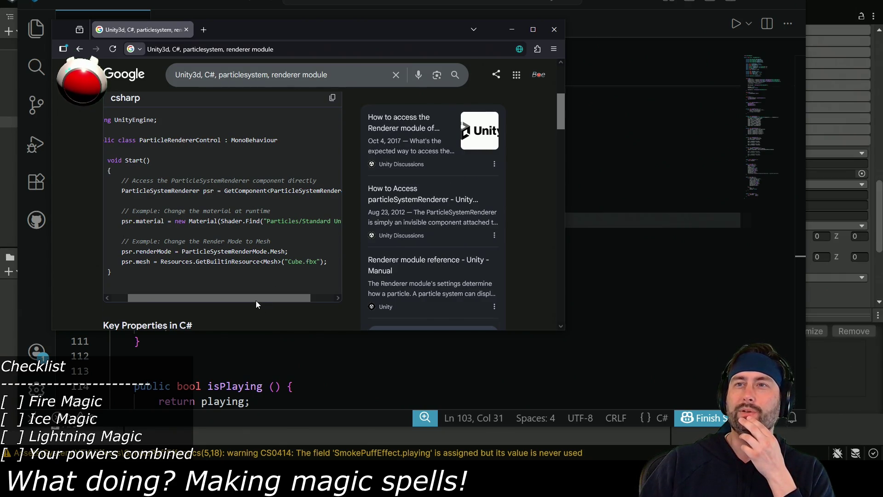
mouse_move(255, 300)
mouse_down()
mouse_move(247, 302)
mouse_move(289, 302)
mouse_move(264, 301)
mouse_up()
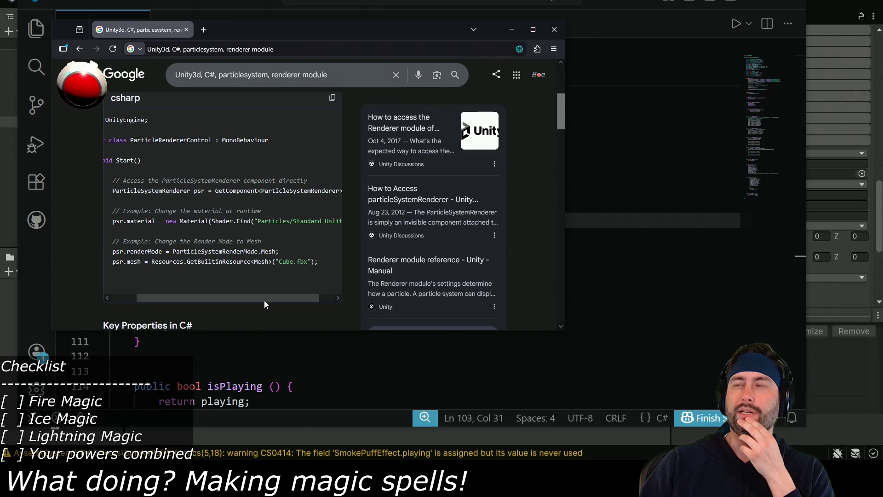
key(alt+Tab)
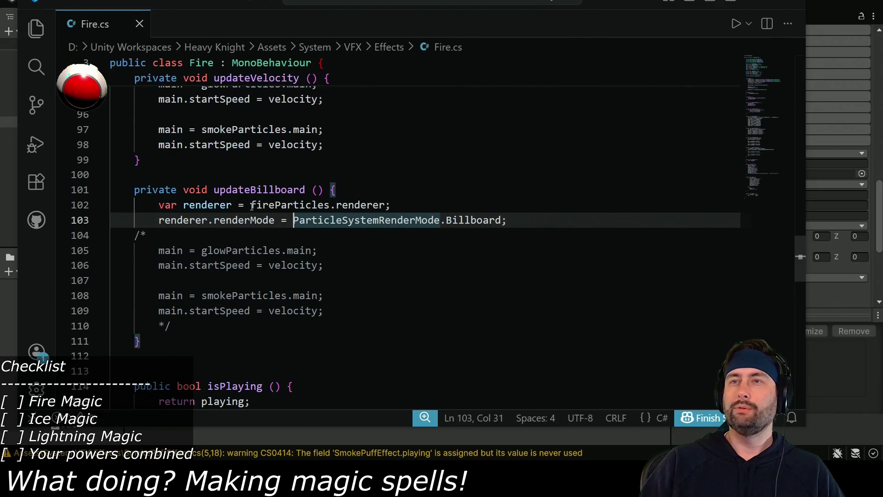
- Replace renderer on line 102 with gameObject.GetComponent<ParticleSystemRenderer>()
double_click(357, 204)
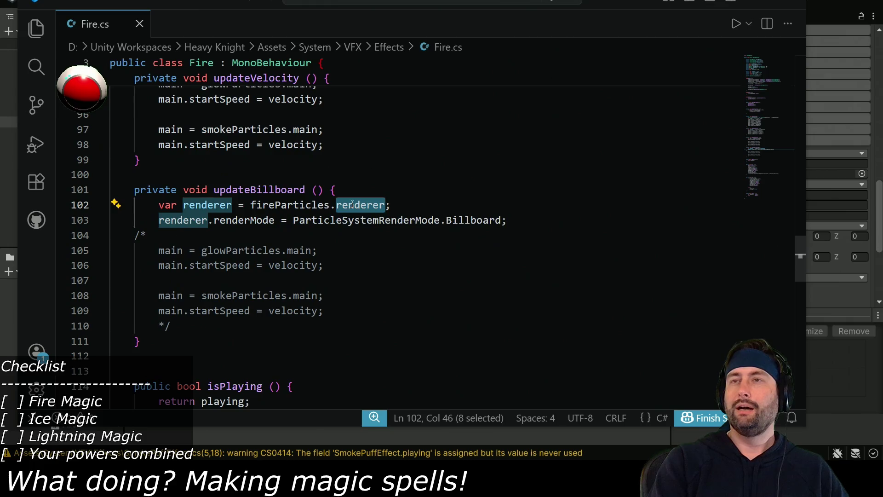
text(gameObject.)
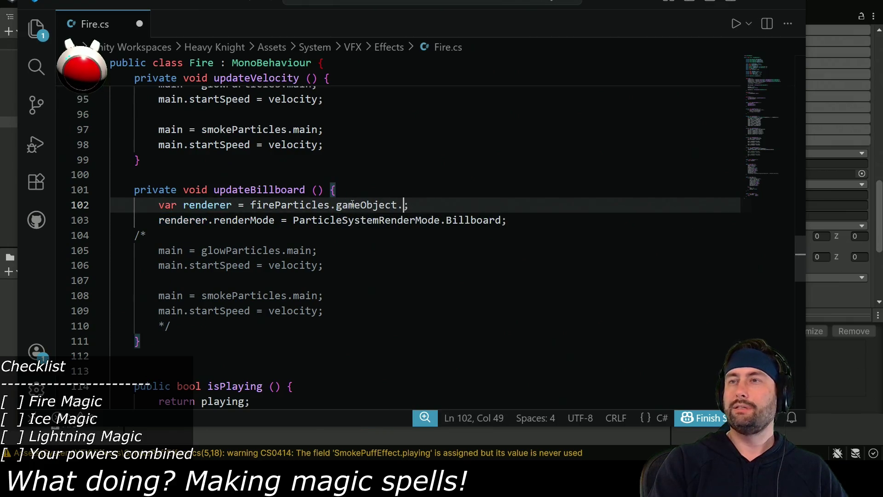
text(Gam)
key(BackSpace)
key(BackSpace)
text(etComponent<)
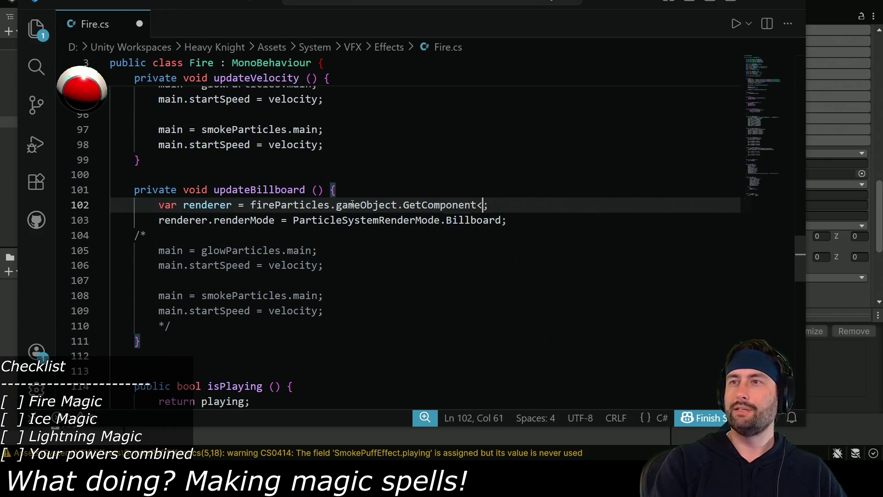
key(alt+Tab)
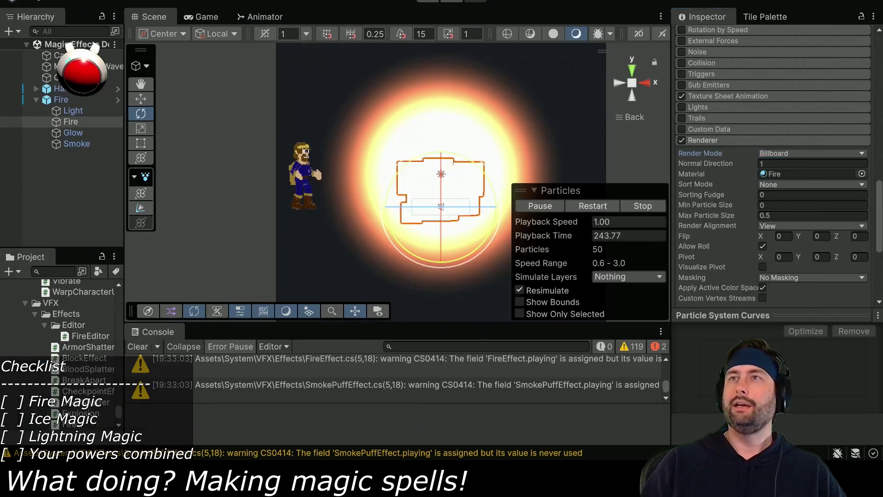
key(alt+Tab)
key(alt+Tab)
key(alt+Tab)
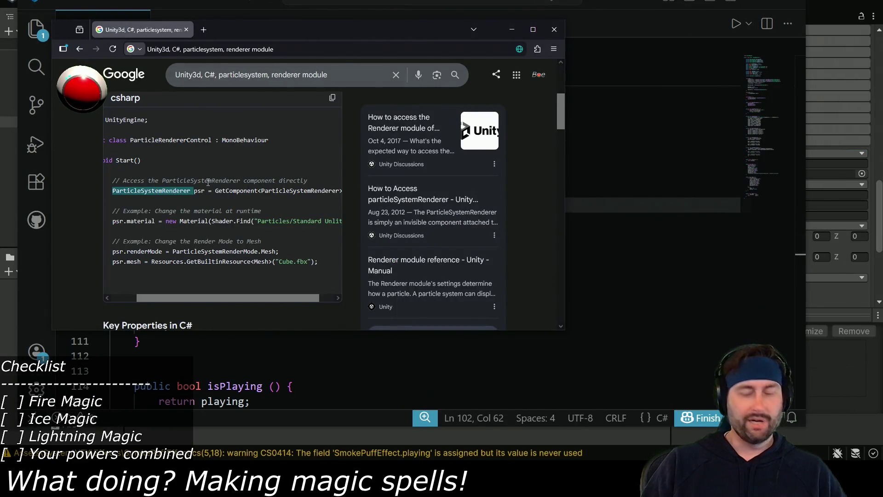
key(alt+Tab)
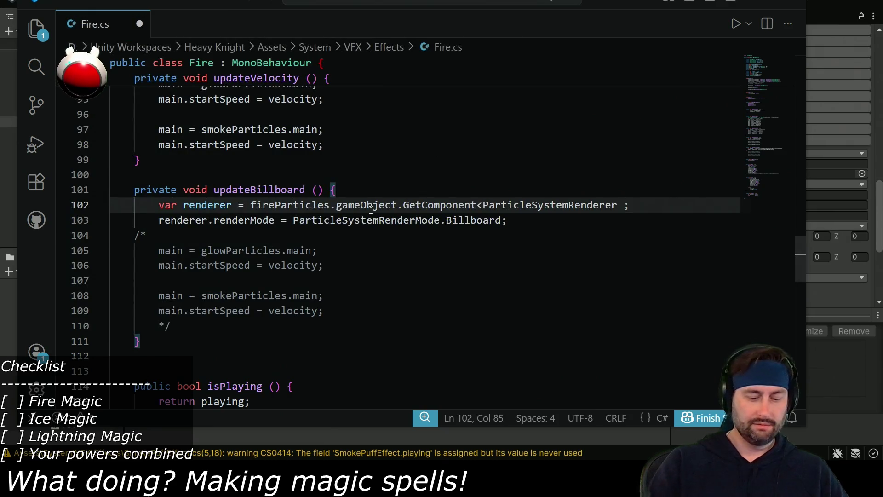
text(>()
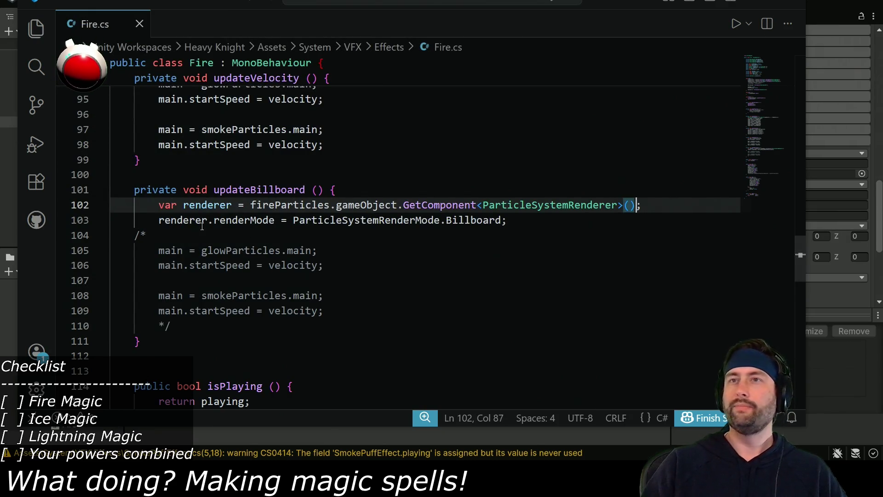
double_click(207, 205)
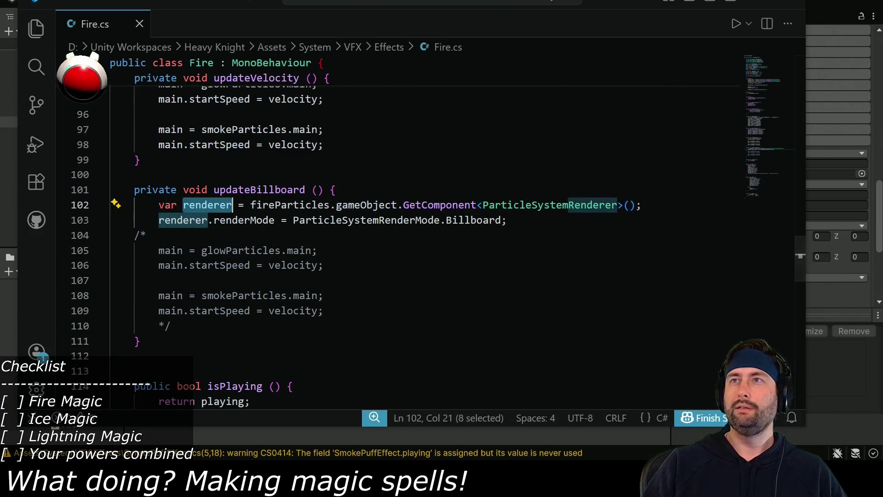
- Let Unity recompile the script, then return to the Google results
key(alt+Tab)
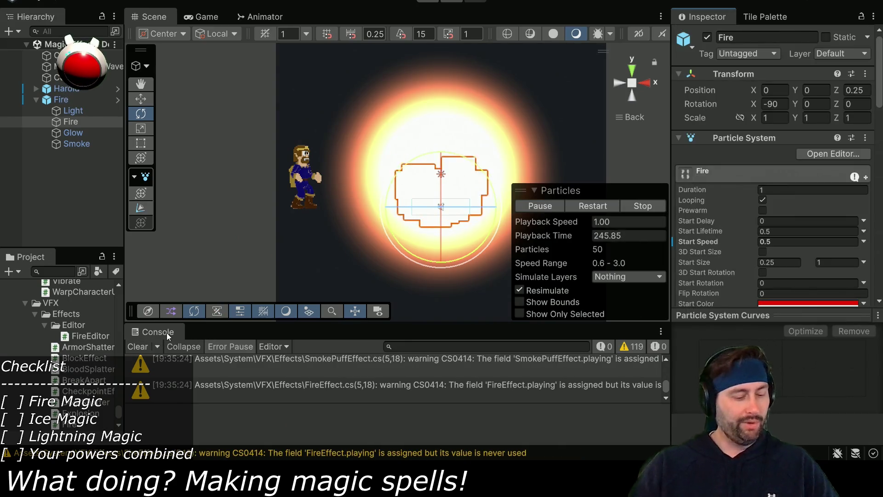
key(alt+Tab)
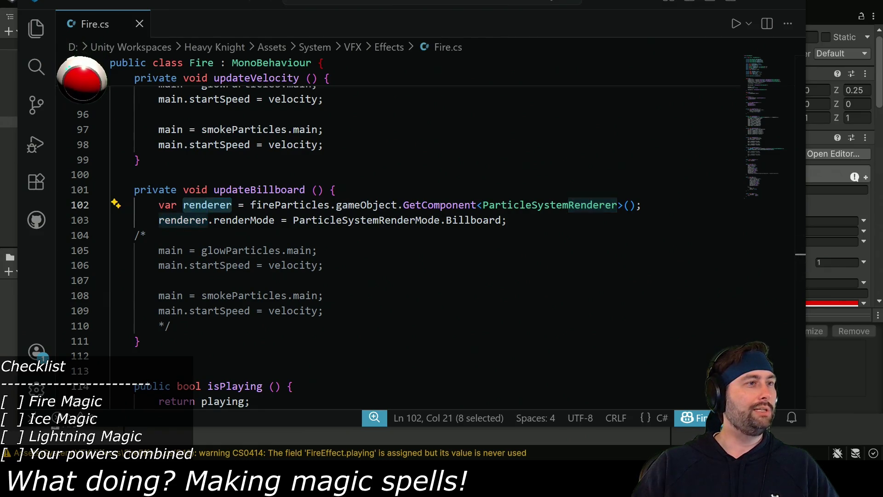
key(alt+Tab)
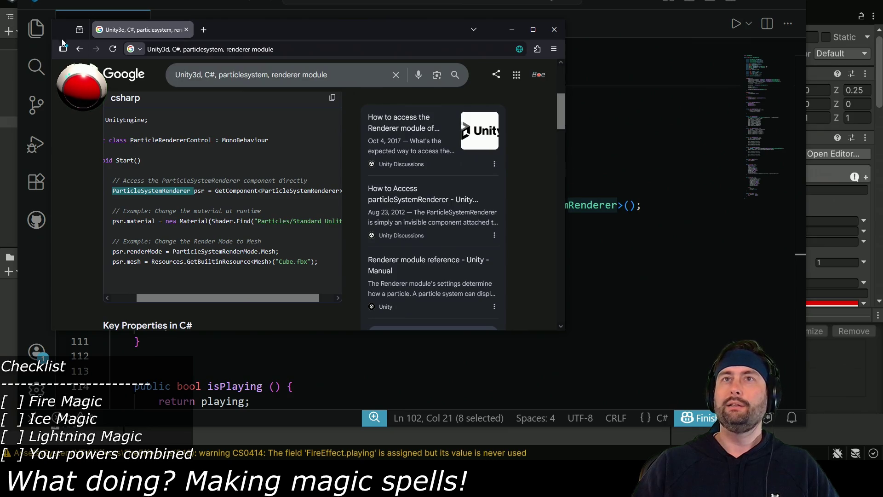
- Navigate back to the ParticleSystemRenderMode page and review its modes, including Stretch
click(79, 49)
click(80, 48)
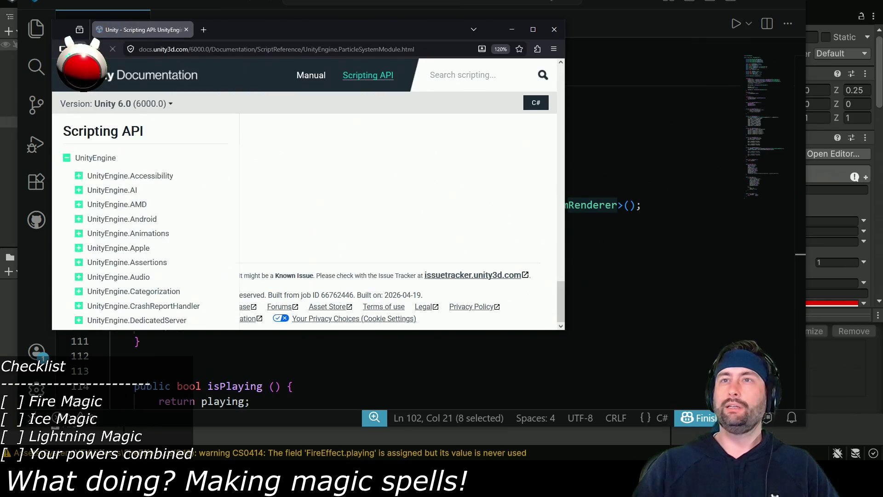
click(80, 49)
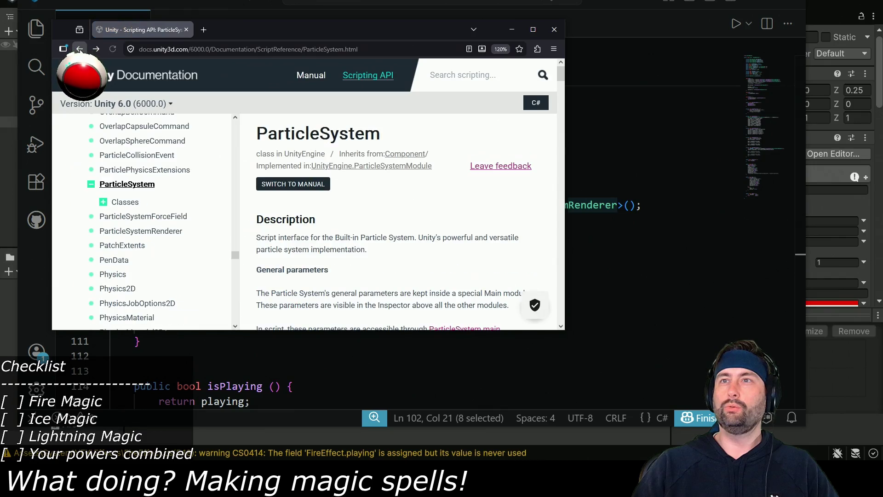
click(79, 48)
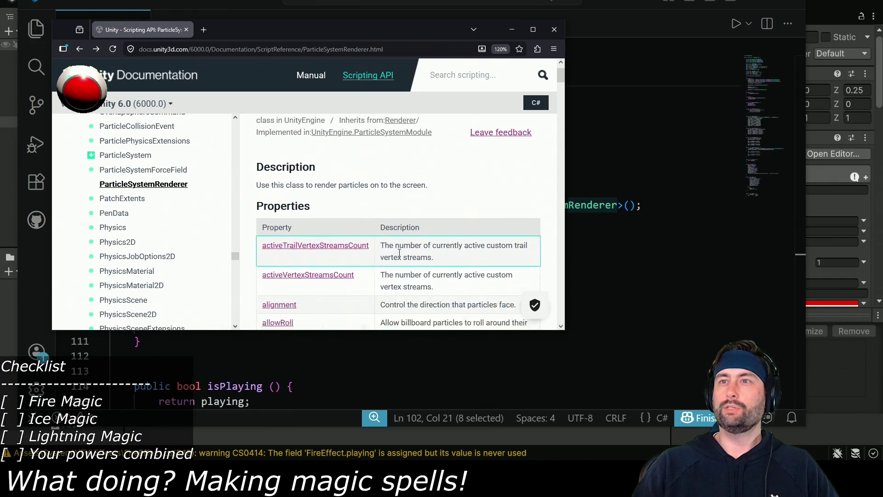
click(80, 49)
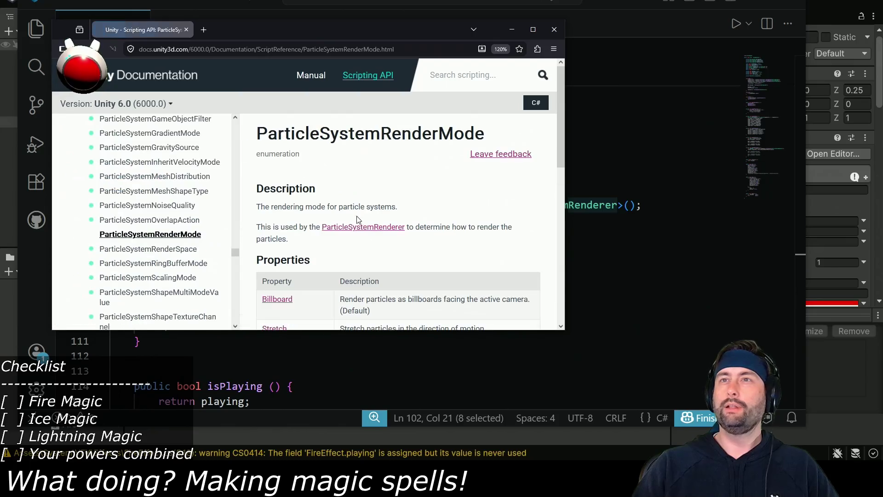
scroll(321, 217, down, 2)
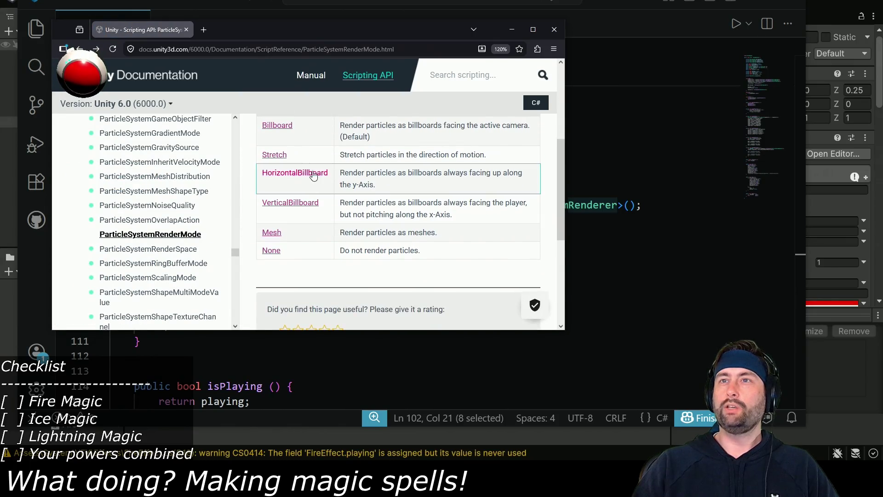
scroll(304, 207, up, 2)
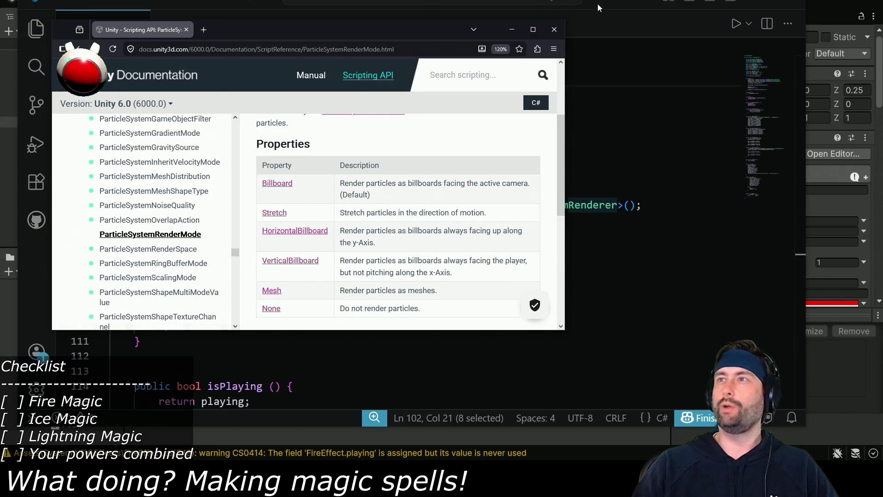
- Return to Fire.cs and select Billboard on line 103
click(615, 15)
click(503, 220)
double_click(480, 219)
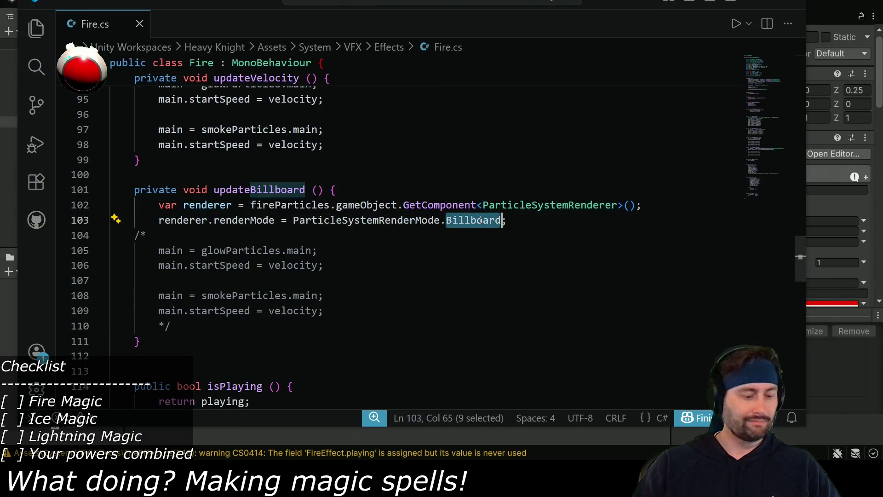
- Replace Billboard with Stretch on line 103 and save Fire.cs
text(Stretch)
key(ctrl+s)
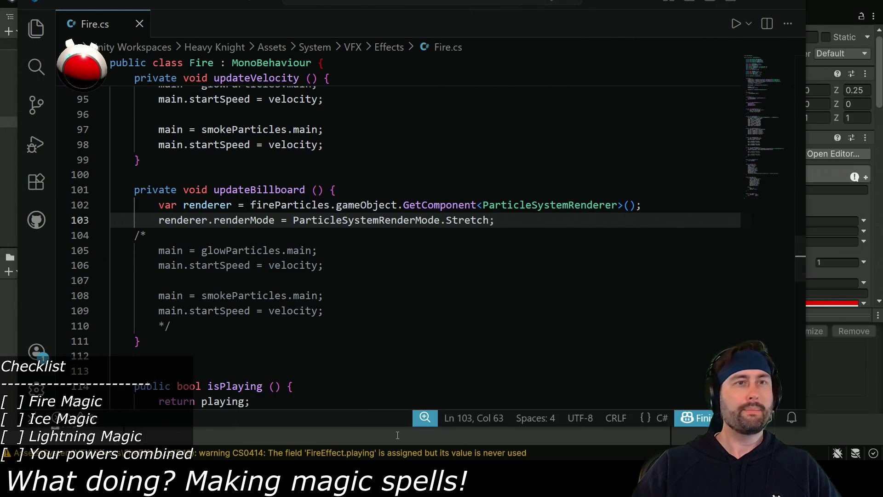
key(alt+Tab)
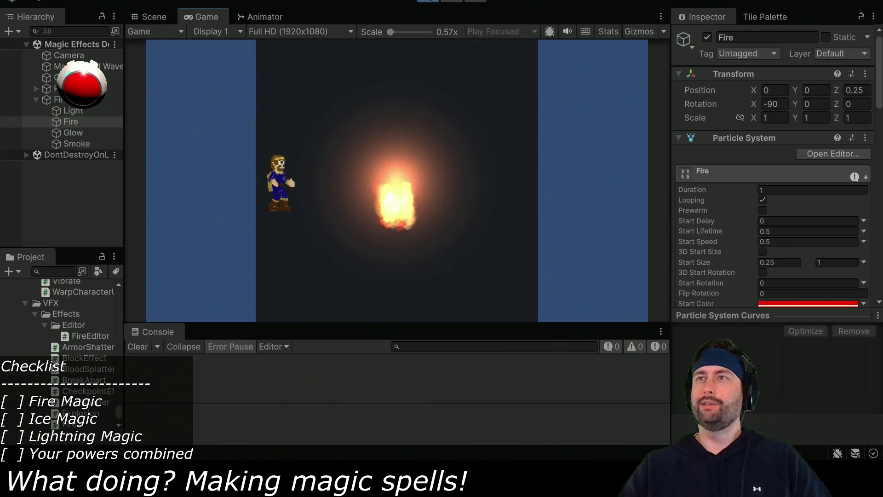
key(ctrl+p)
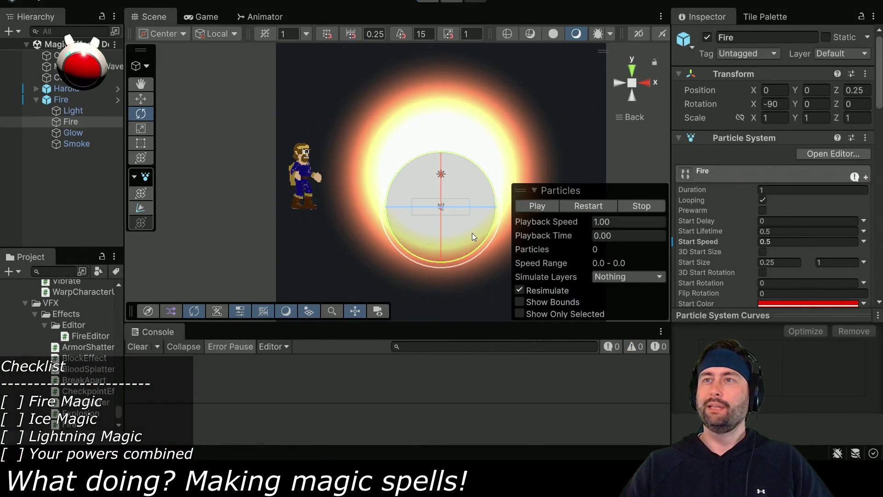
key(alt+Tab)
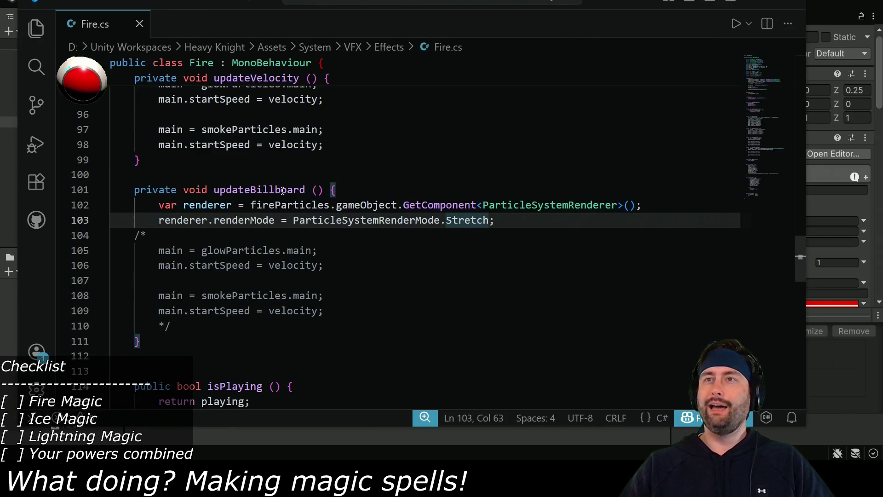
- Add an updateBillboard(); call after updateVelocity(); in updateParameters and save
double_click(283, 190)
key(ctrl+c)
scroll(333, 233, up, 20)
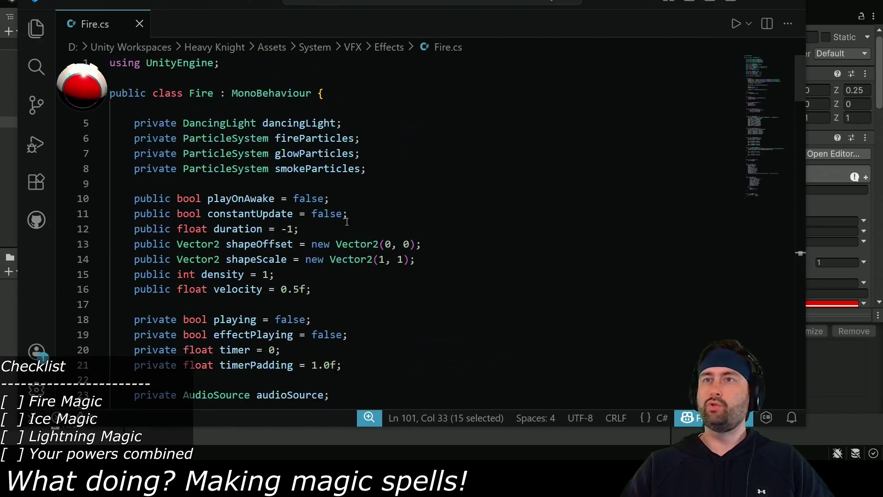
scroll(333, 232, down, 3)
scroll(353, 304, down, 11)
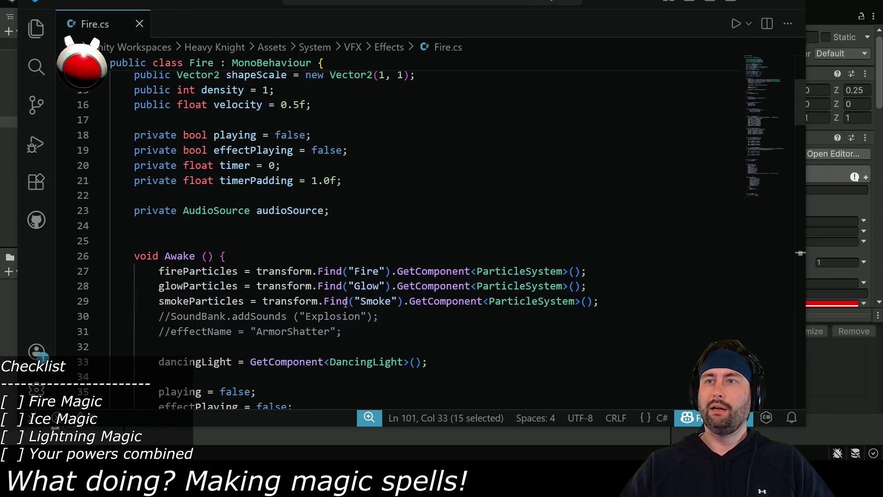
click(297, 279)
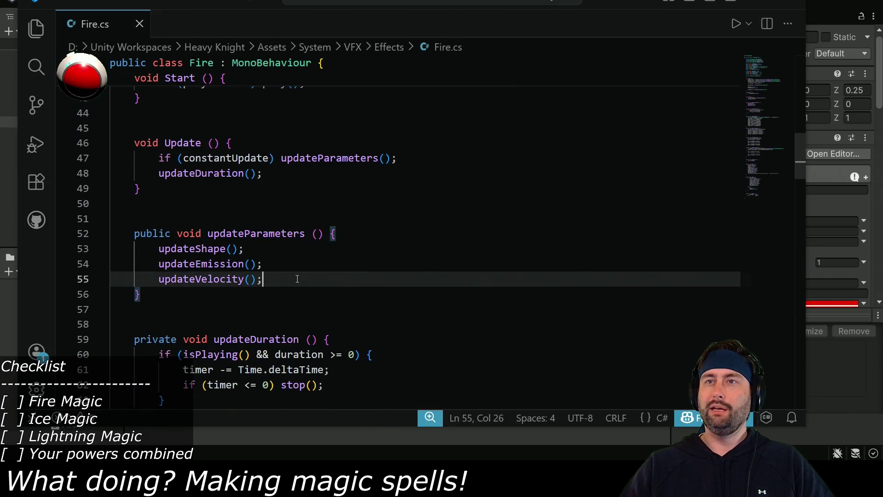
key(Return)
key(ctrl+v)
text(();)
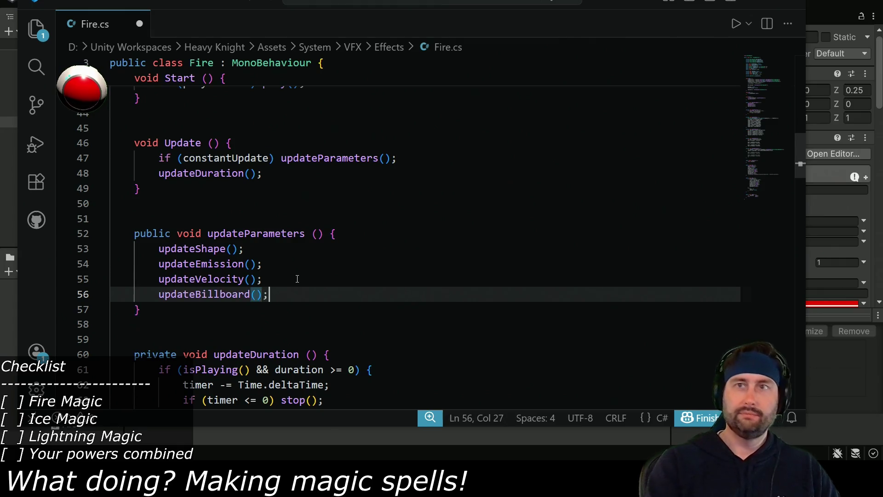
key(ctrl+s)
- Open a new empty line after the timerPadding field declaration
scroll(238, 253, up, 7)
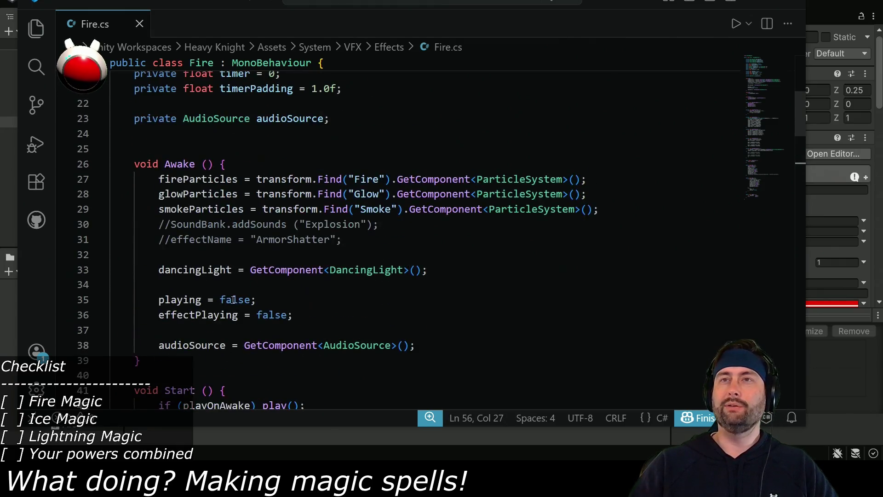
scroll(177, 263, up, 3)
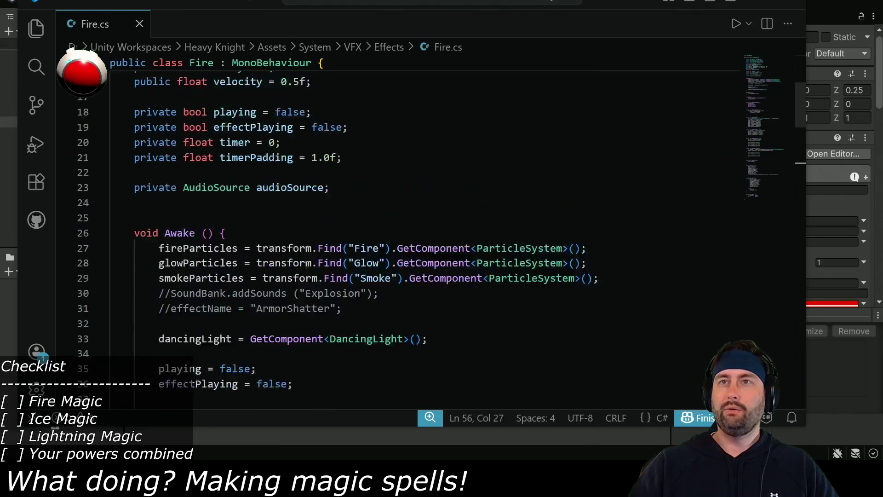
click(366, 204)
key(Return)
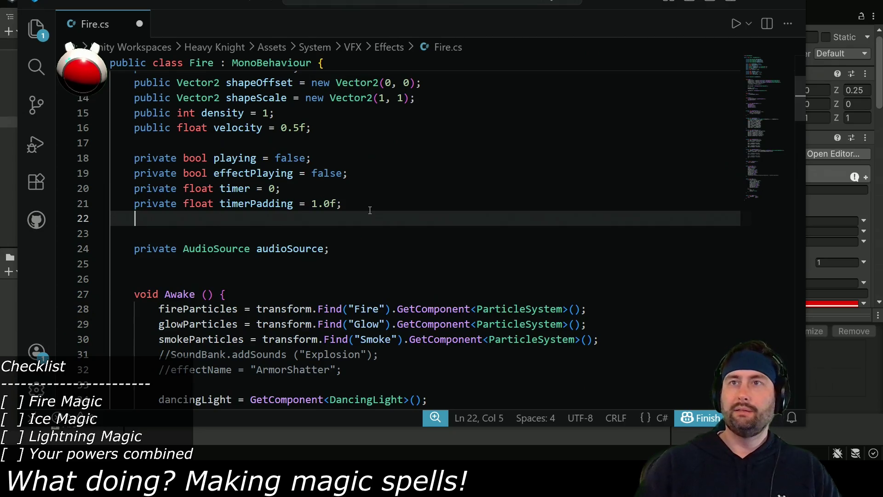
- Add a 'public bool stretch = false;' field below velocity and save
key(ctrl+z)
click(335, 128)
key(Return)
text(public bl)
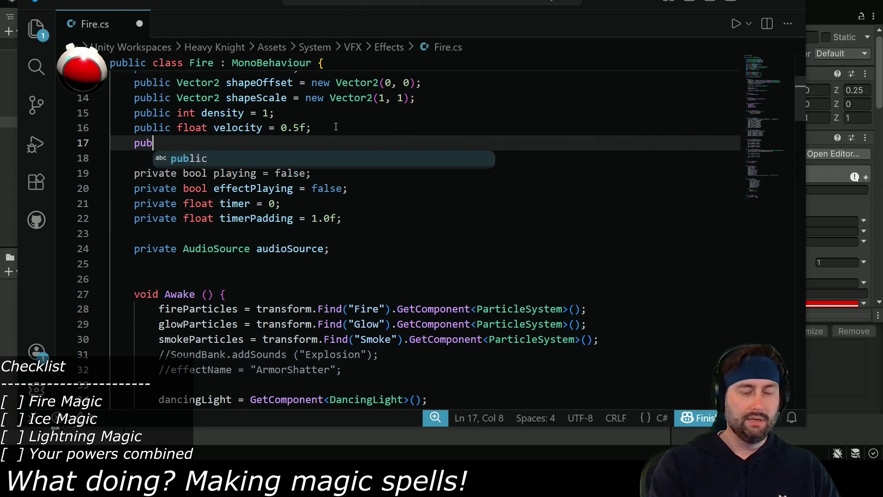
key(BackSpace)
text(ool )
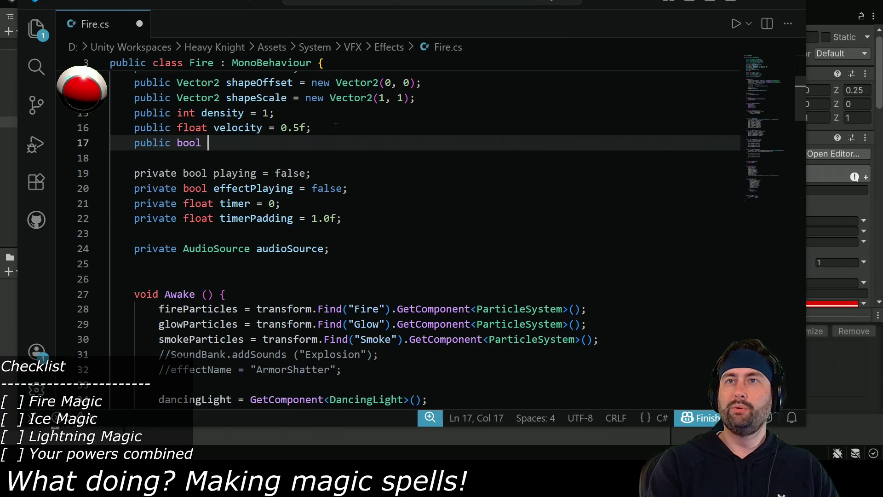
text(stretch)
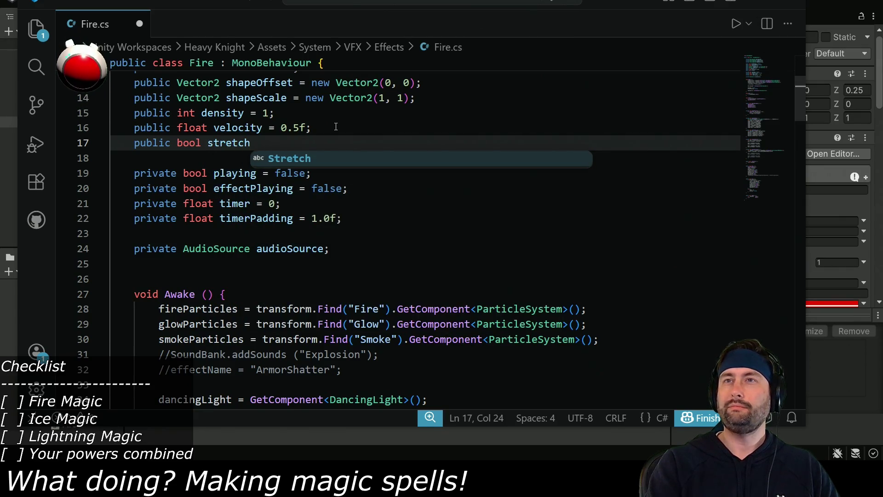
text( = false;)
key(ctrl+s)
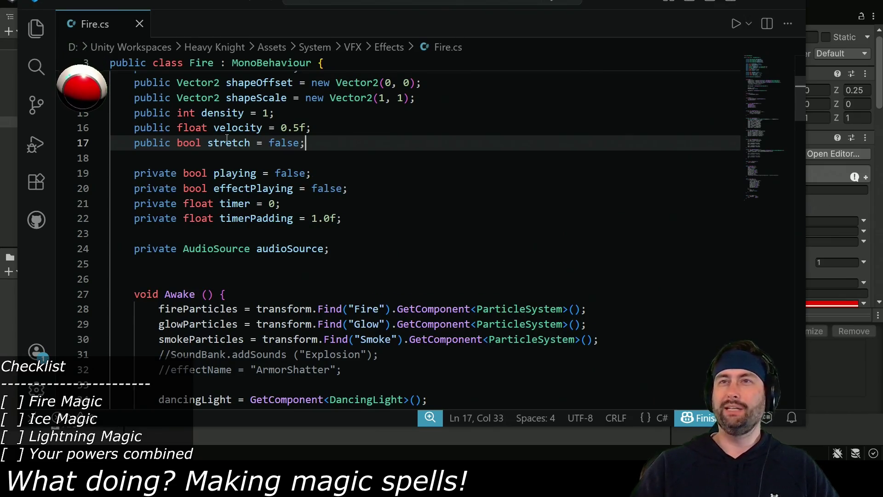
- Wrap the Stretch render mode assignment in 'if (stretch)' and start an else branch
double_click(231, 143)
mouse_move(801, 114)
mouse_down()
mouse_move(813, 366)
mouse_move(810, 349)
mouse_up()
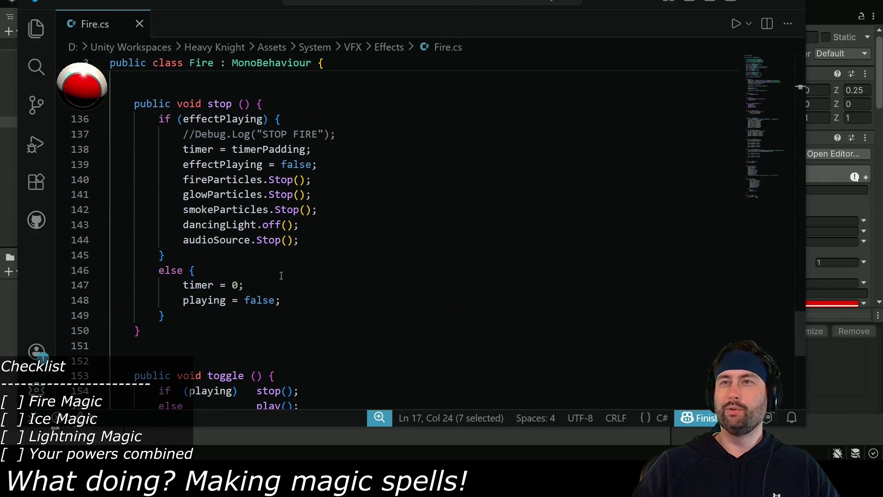
scroll(328, 282, up, 7)
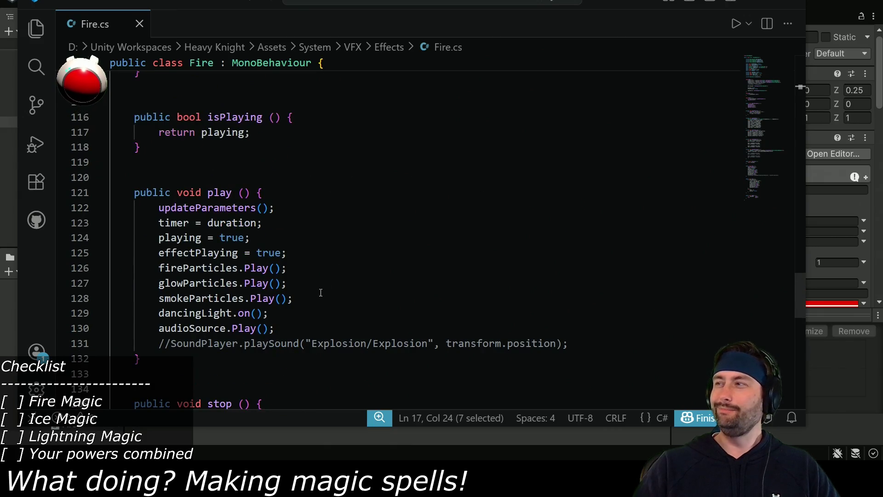
scroll(340, 303, up, 7)
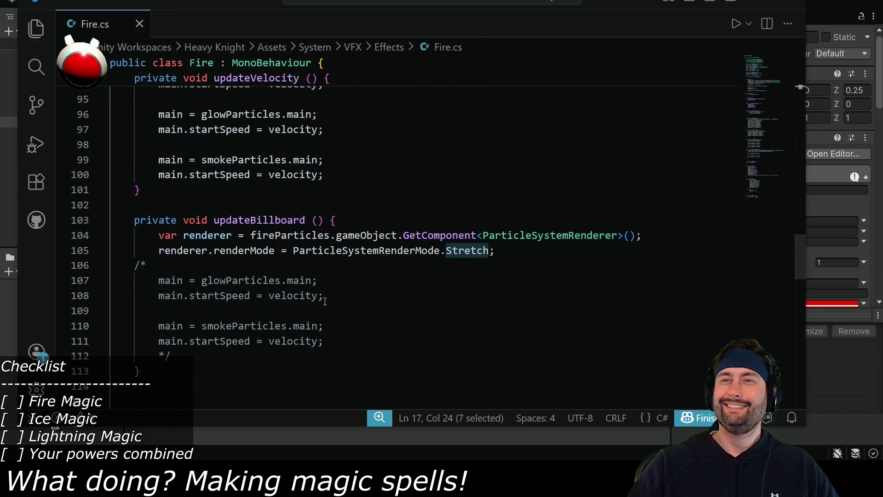
scroll(434, 238, down, 1)
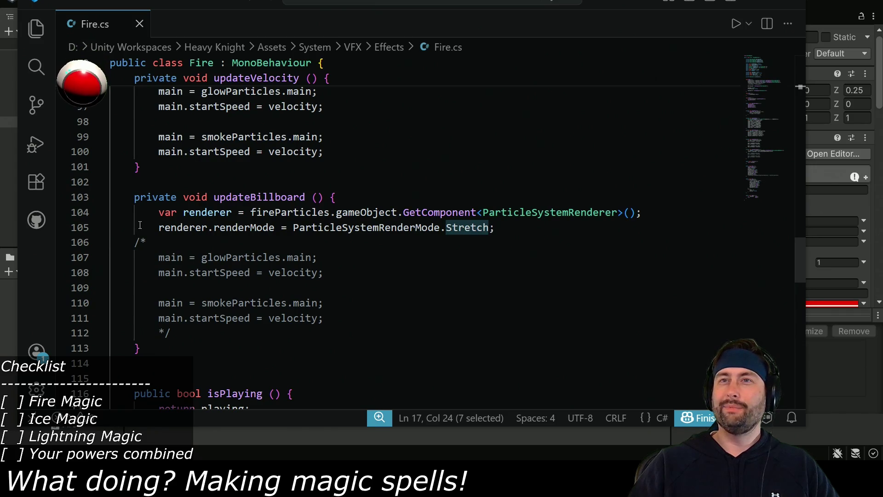
click(159, 229)
key(Return)
key(Up)
text(stretch)
key(ctrl+BackSpace)
text(if (stretch)
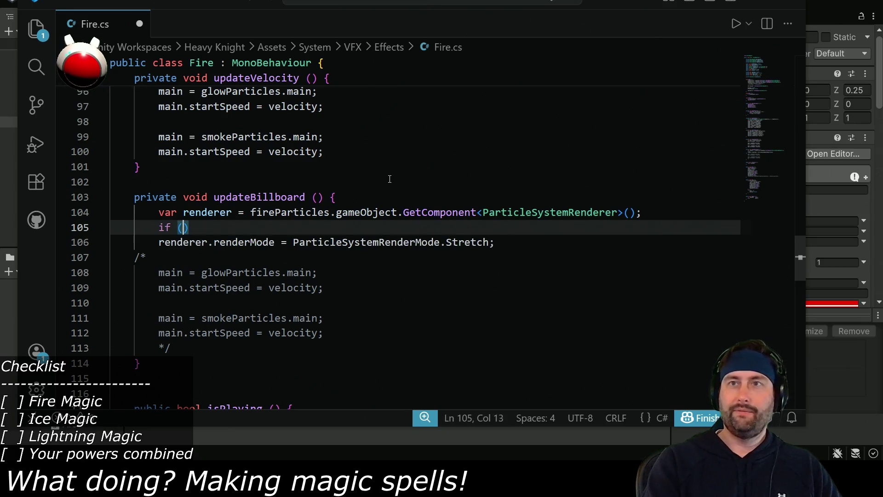
drag(159, 243, 497, 242)
key(ctrl+x)
click(297, 227)
key(ctrl+v)
key(Return)
text(else)
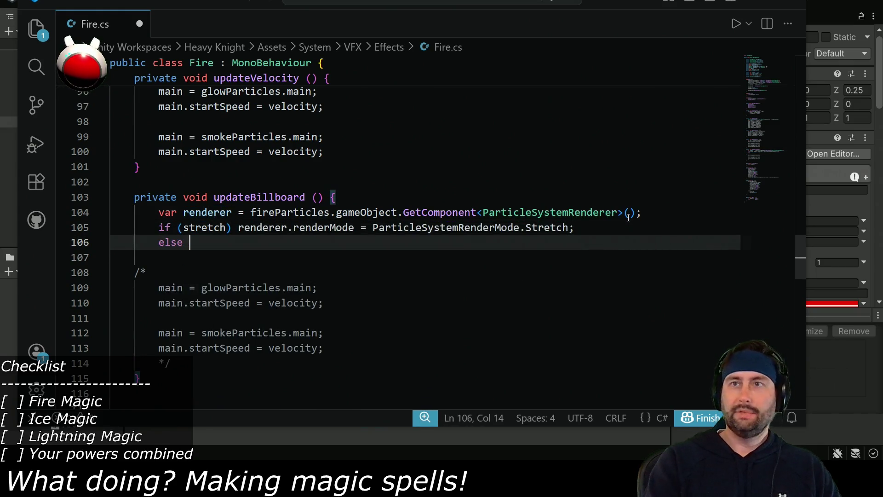
- Make the else branch assign Billboard, align both assignments, and save Fire.cs
click(238, 228)
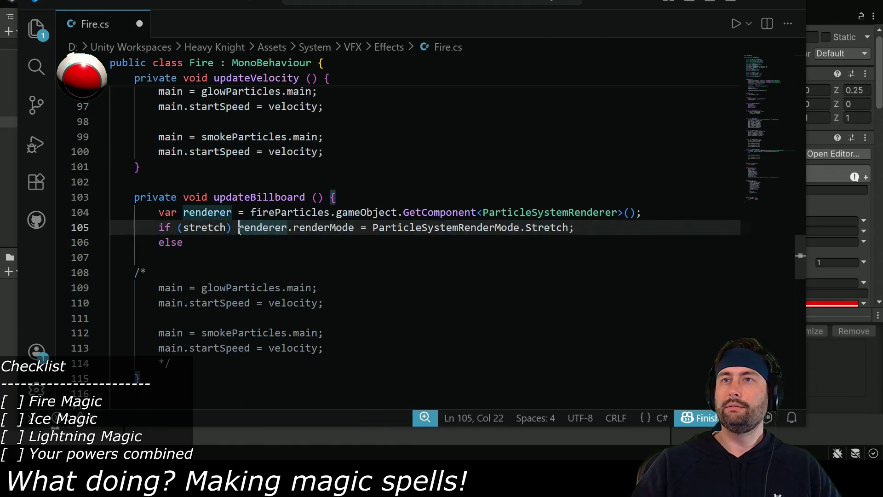
key(shift+End)
key(ctrl+c)
click(353, 244)
key(ctrl+v)
double_click(505, 243)
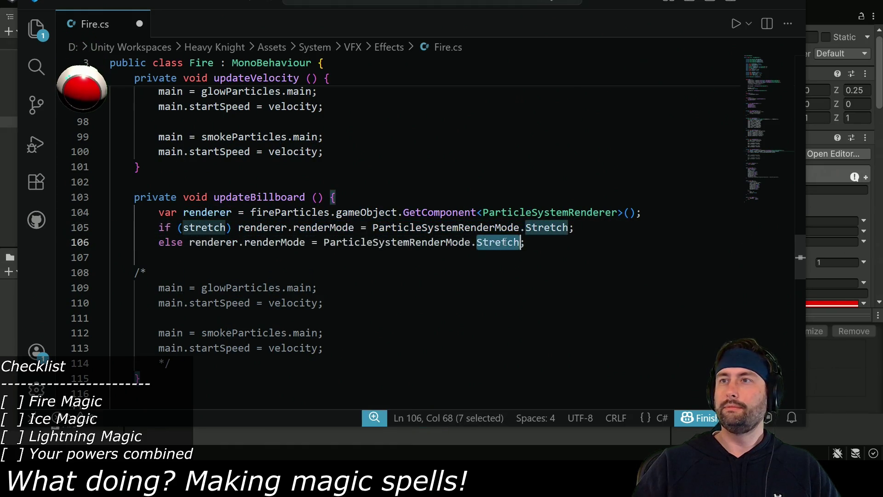
text(Billboard)
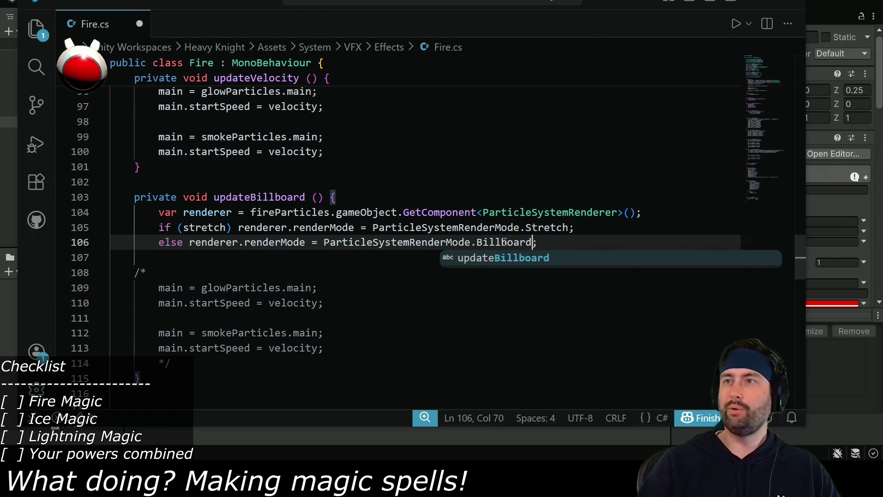
click(186, 243)
key(Tab)
key(Tab)
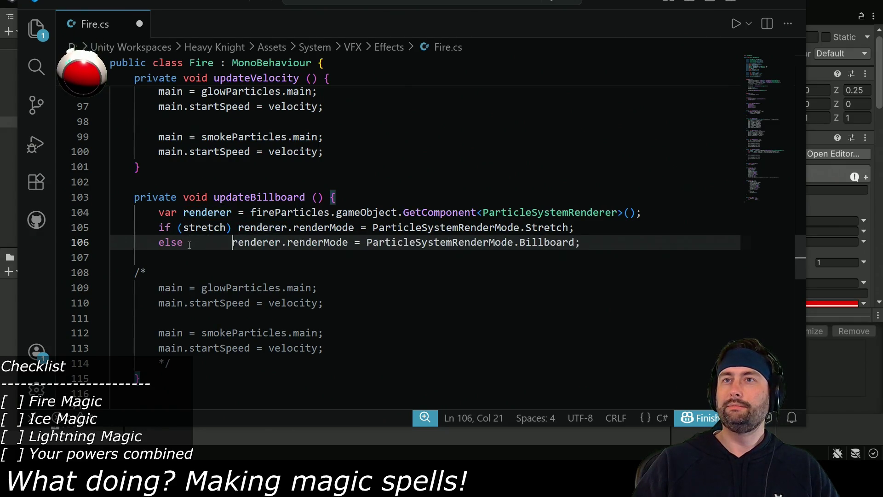
key(Tab)
click(238, 228)
key(Tab)
key(ctrl+s)
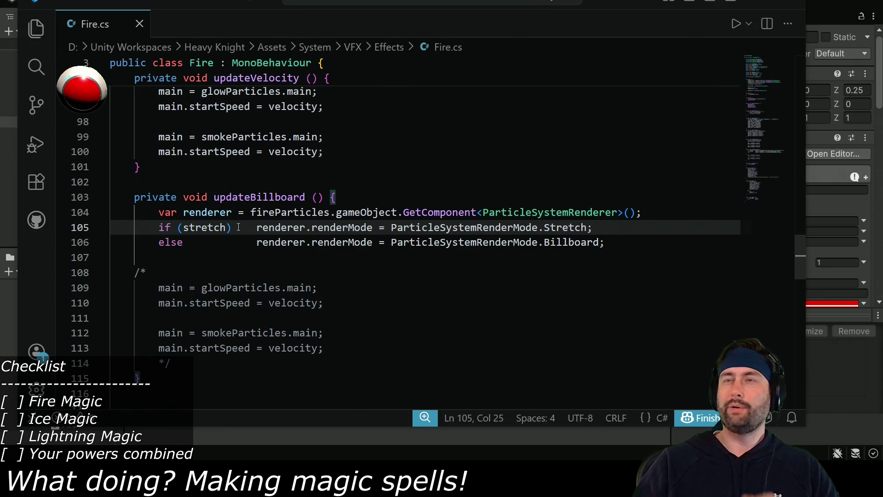
key(alt+Tab)
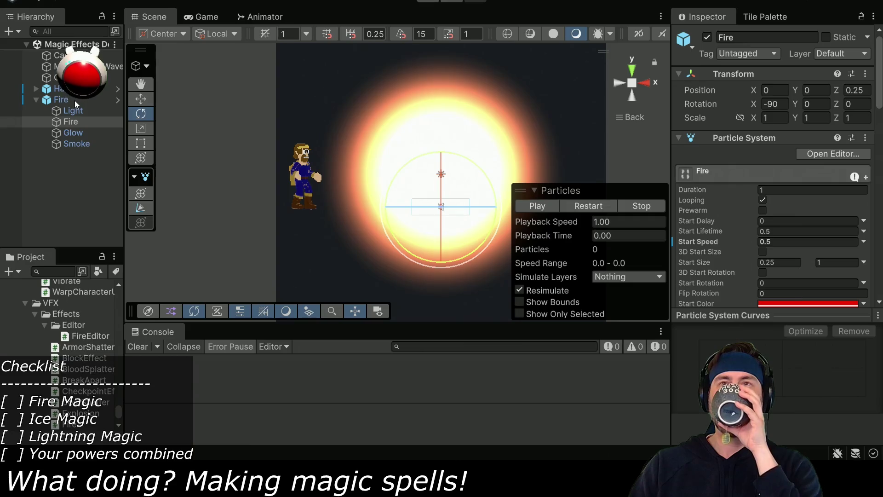
- Select the parent Fire object, enter Play mode, and set Velocity to 10
click(71, 98)
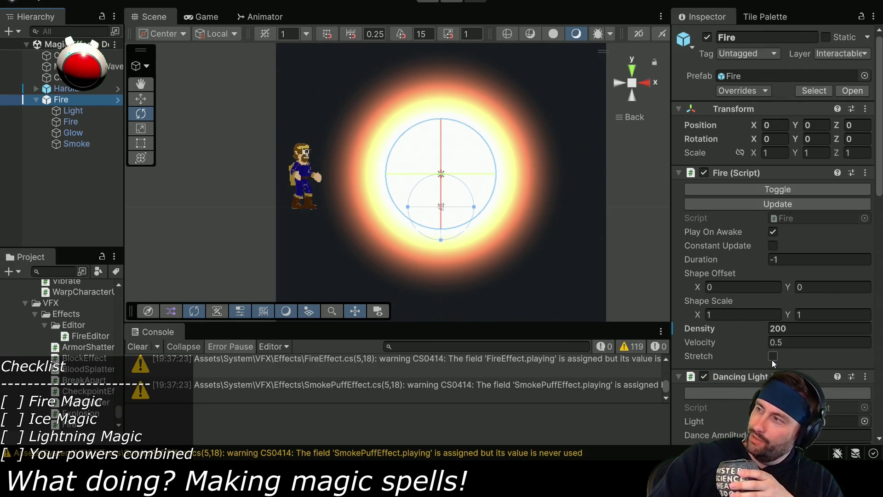
click(427, 2)
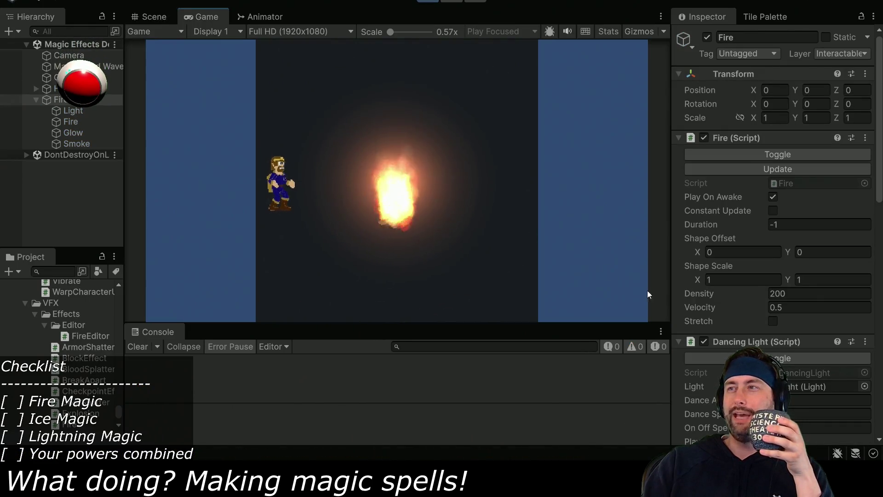
click(775, 308)
text(10)
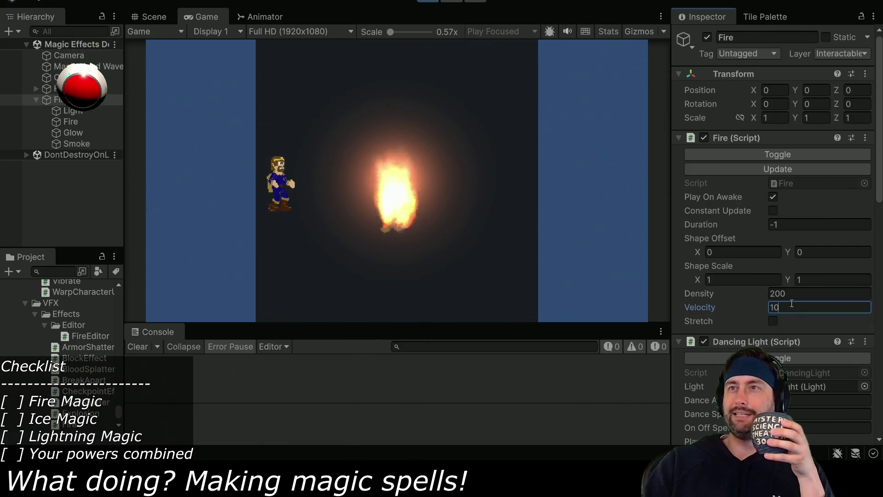
- Enable Constant Update and Stretch, rotate Z to about -88, then stop playing
click(775, 211)
click(775, 320)
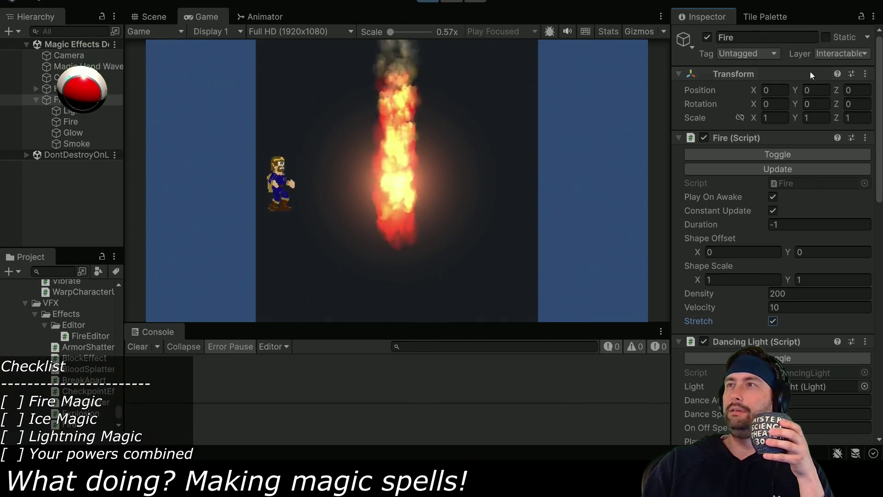
mouse_move(835, 103)
mouse_down()
mouse_move(715, 118)
mouse_move(556, 90)
mouse_up()
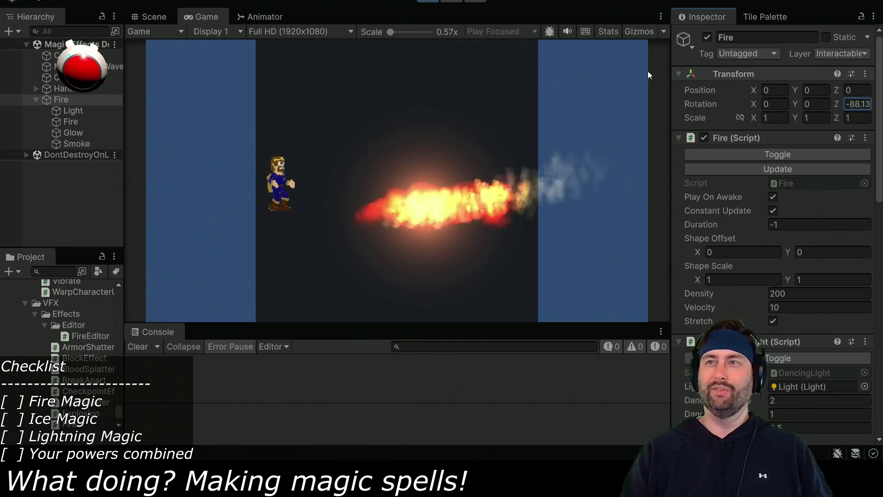
click(428, 1)
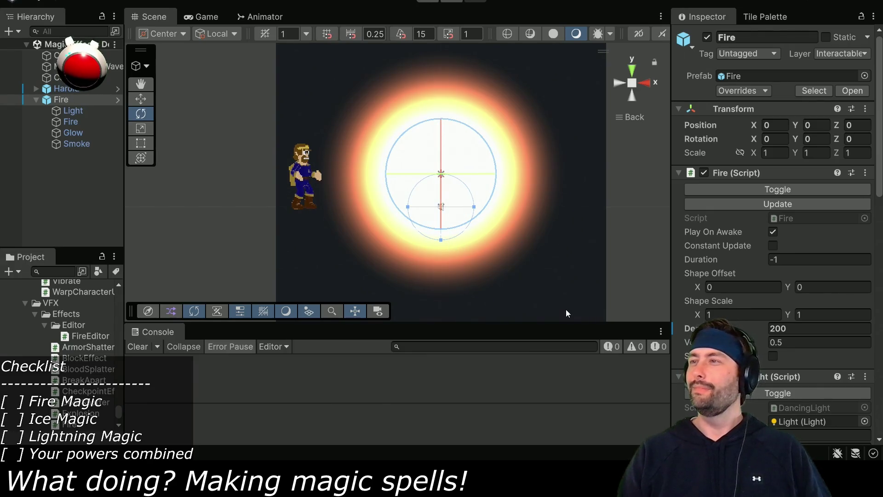
- In Fire.cs, add a blank line between updateVelocity and updateBillboard
key(alt+Tab)
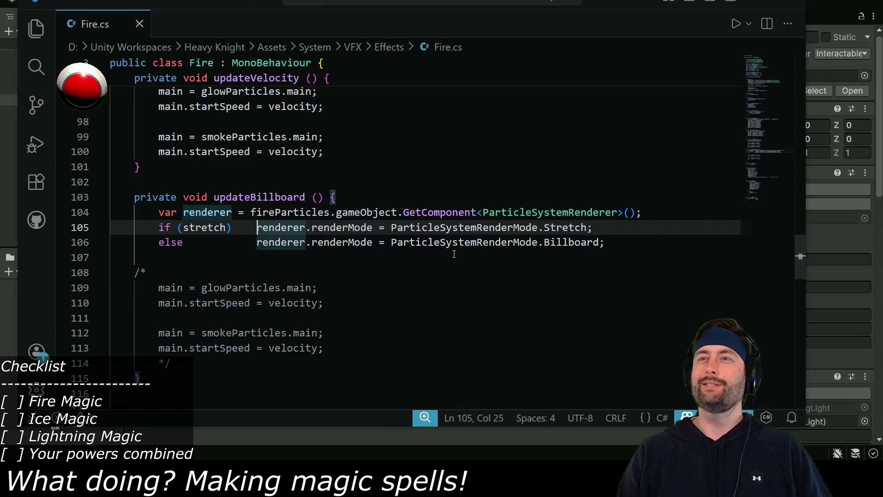
drag(159, 212, 608, 241)
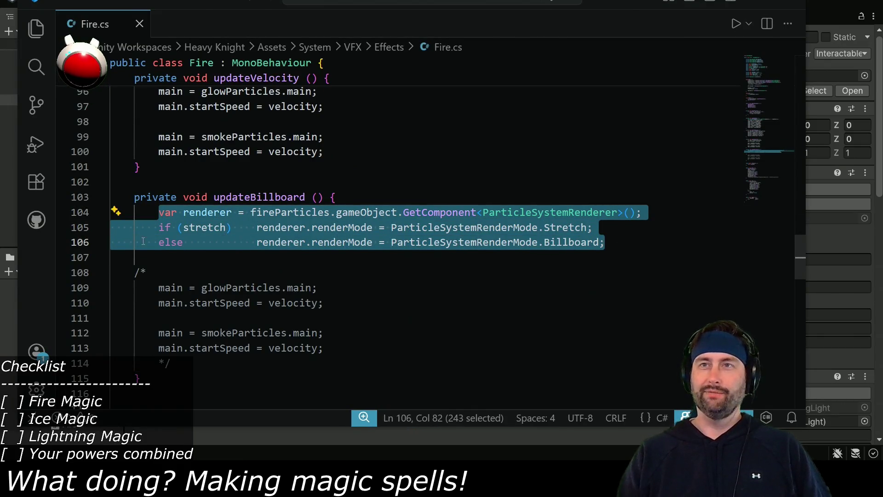
click(268, 197)
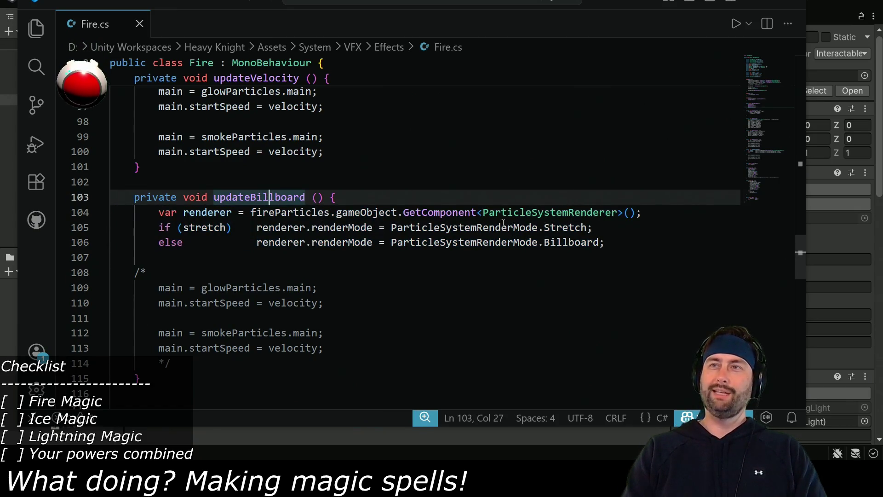
scroll(501, 230, up, 2)
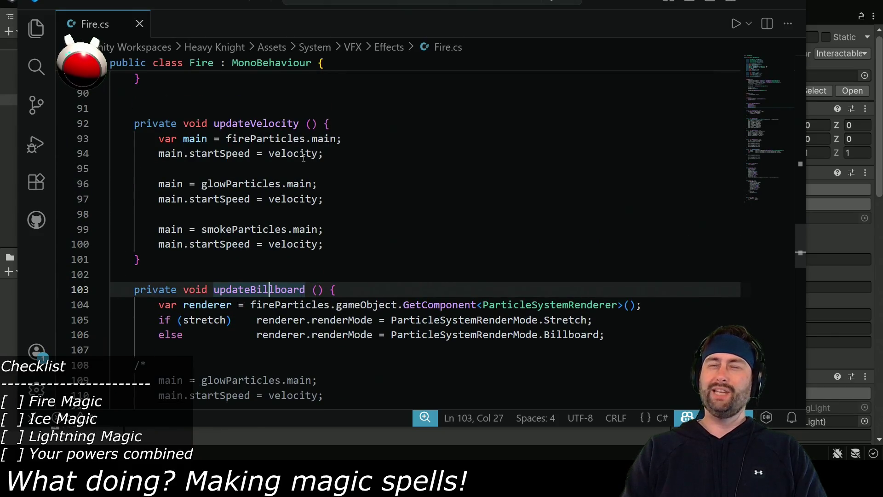
click(224, 264)
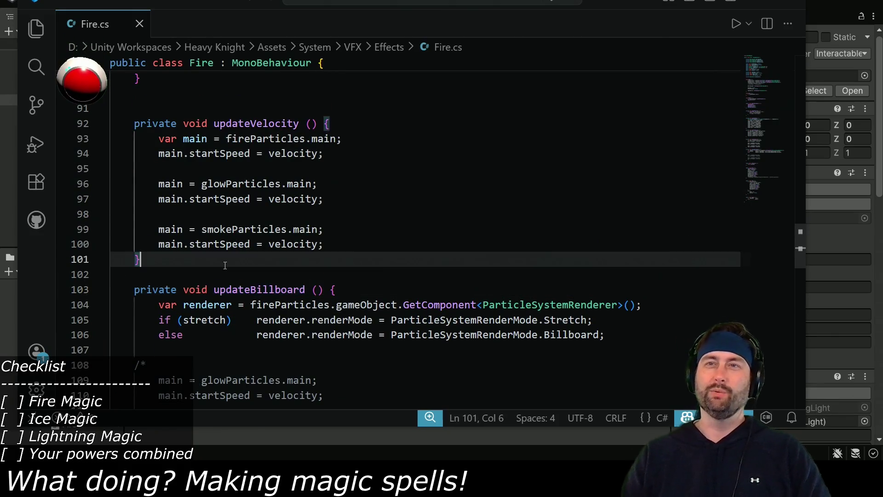
key(Return)
scroll(286, 250, down, 2)
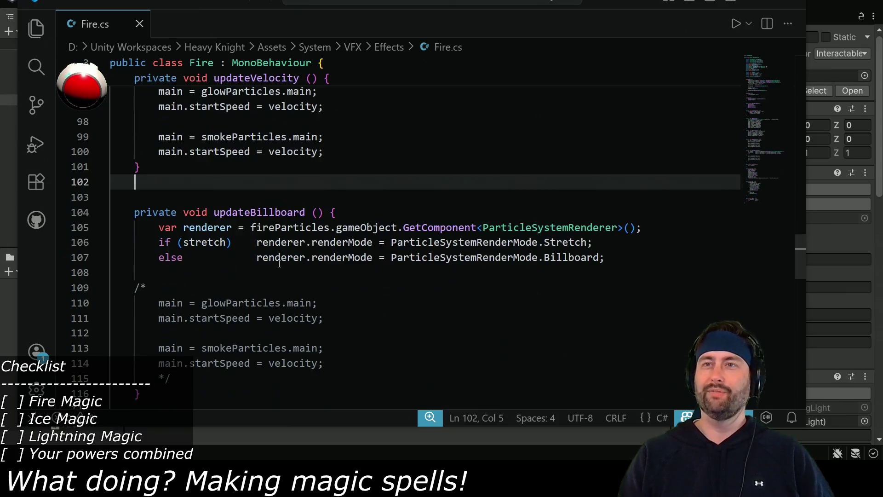
- Replace the commented-out startSpeed block with a copy of the render-mode lines
drag(159, 228, 622, 257)
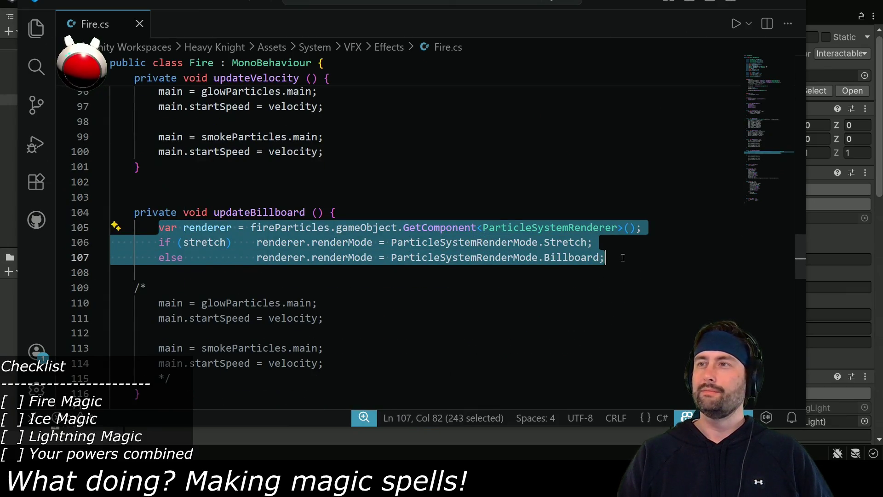
click(197, 288)
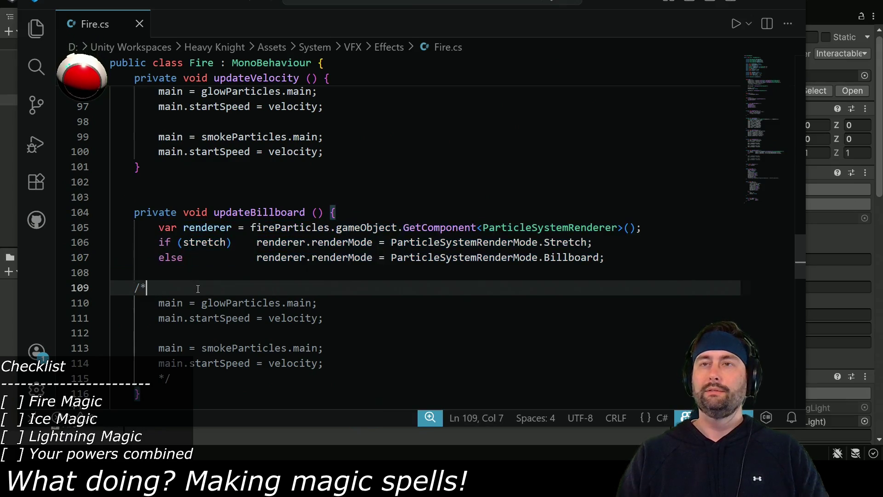
drag(159, 301, 364, 367)
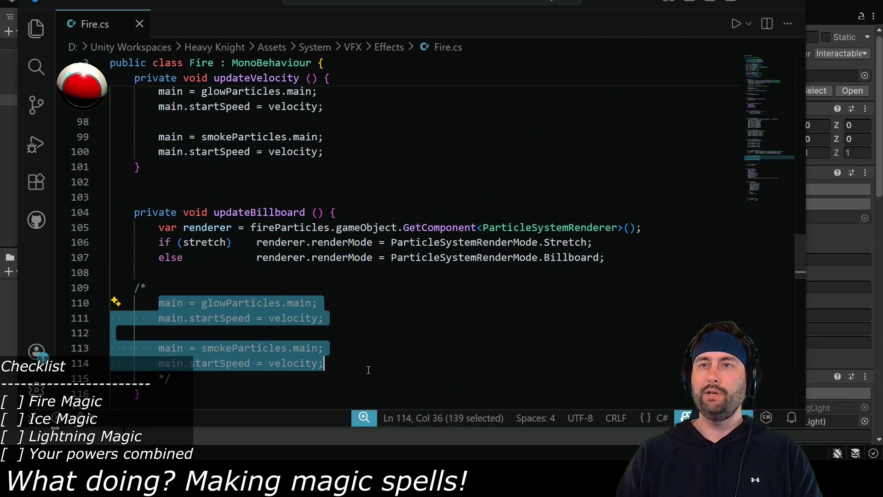
key(ctrl+x)
drag(156, 302, 157, 284)
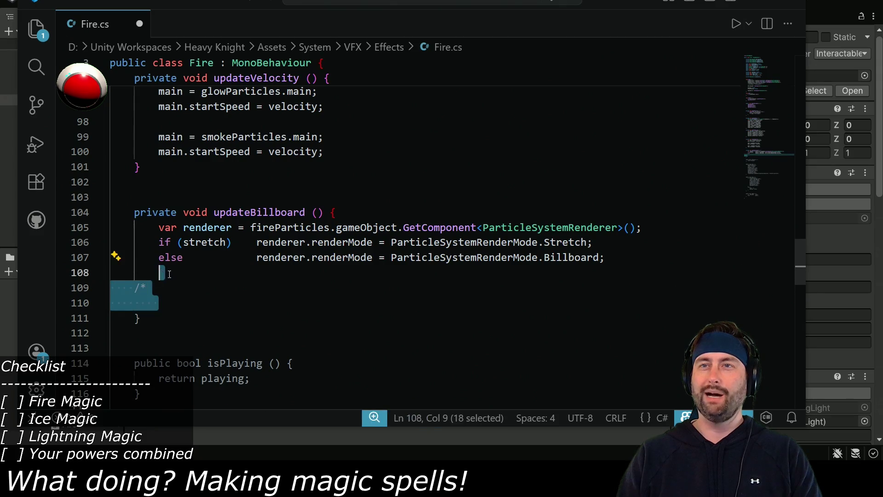
key(BackSpace)
key(Return)
key(ctrl+v)
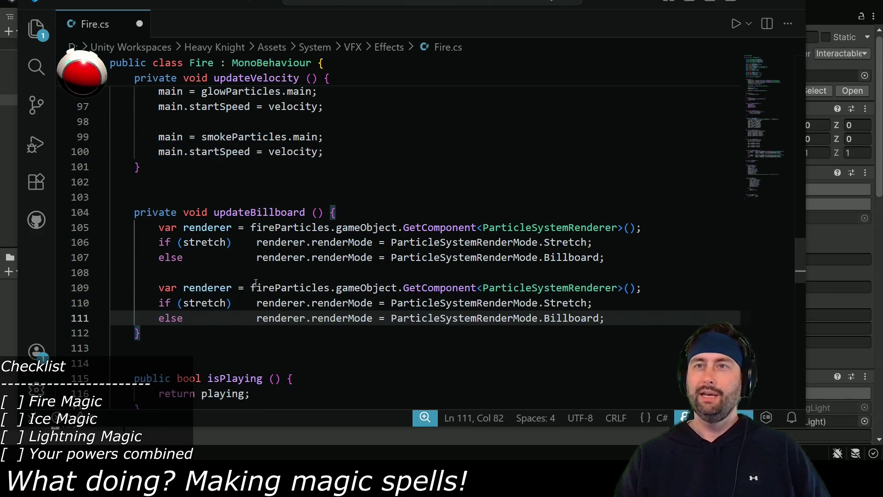
- Make the copied line target glowParticles without 'var', then return to Unity
drag(185, 285, 164, 284)
key(BackSpace)
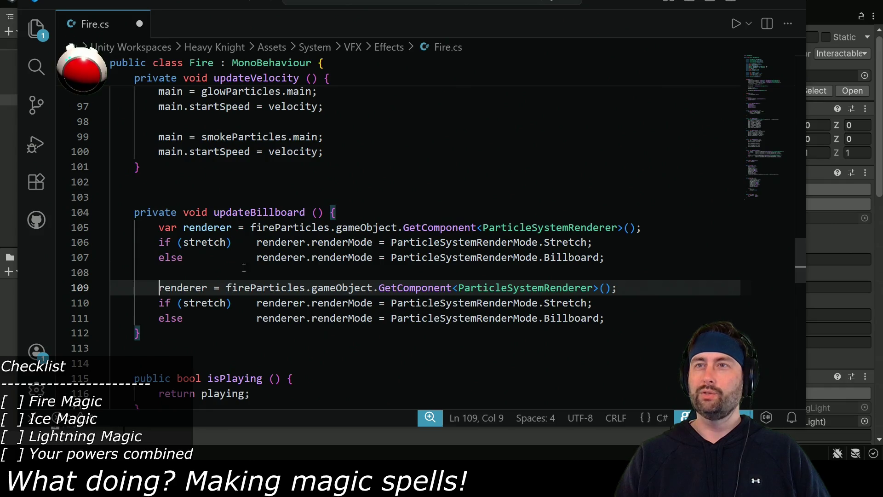
drag(229, 285, 239, 287)
text(gloat)
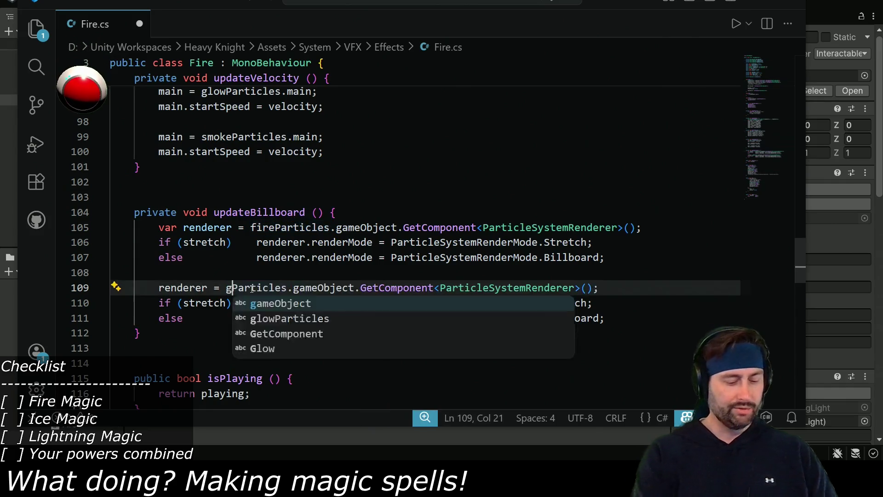
key(BackSpace)
key(BackSpace)
text(w)
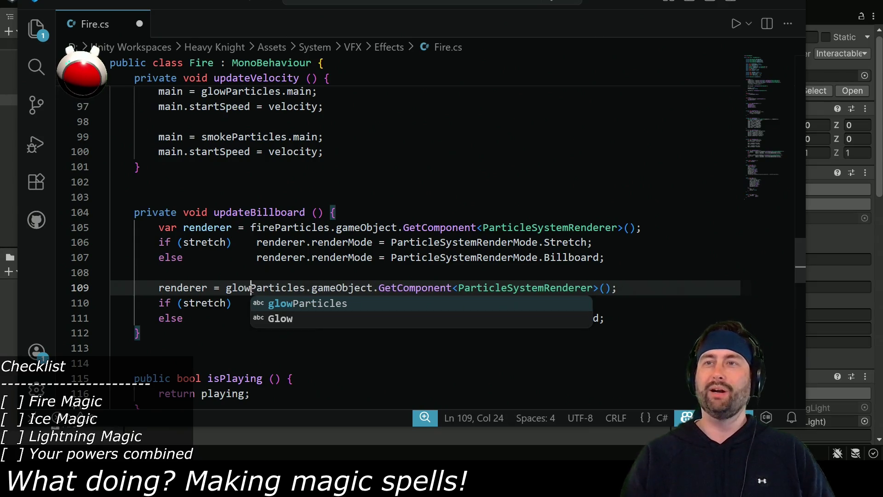
click(332, 272)
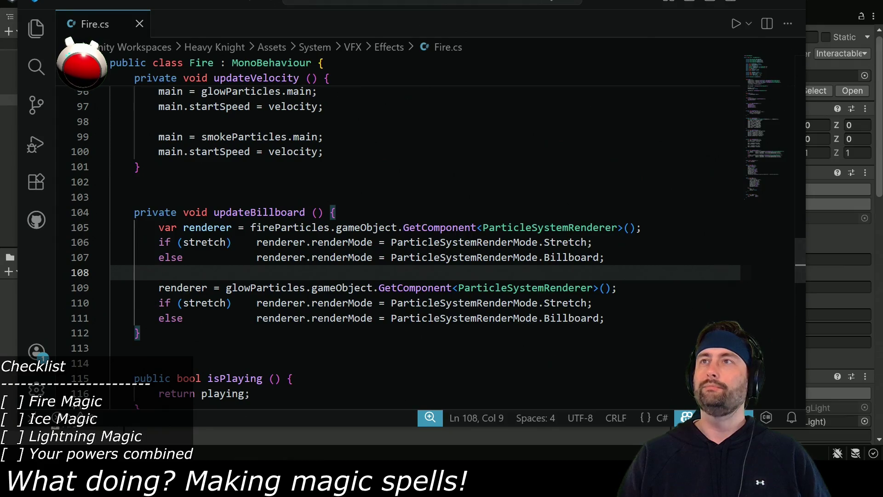
key(alt+Tab)
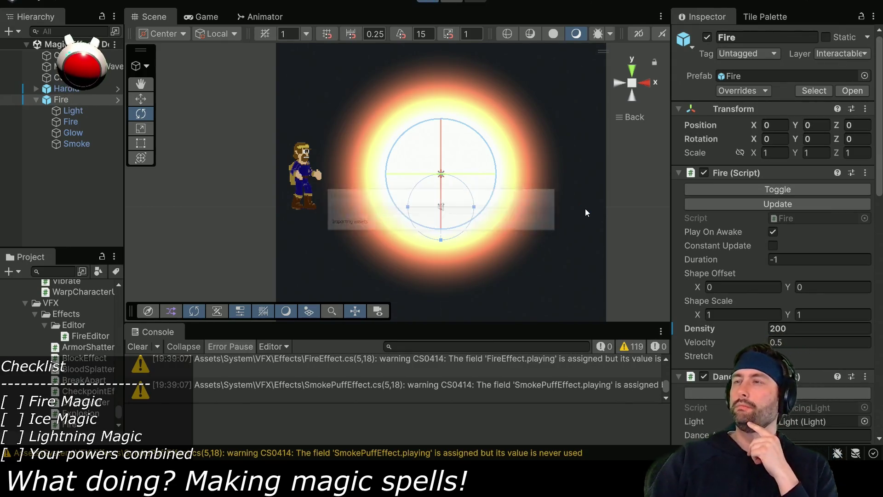
- Play the scene, re-enable Stretch, and set the Fire's Rotation Z to -90
key(ctrl+p)
text(10)
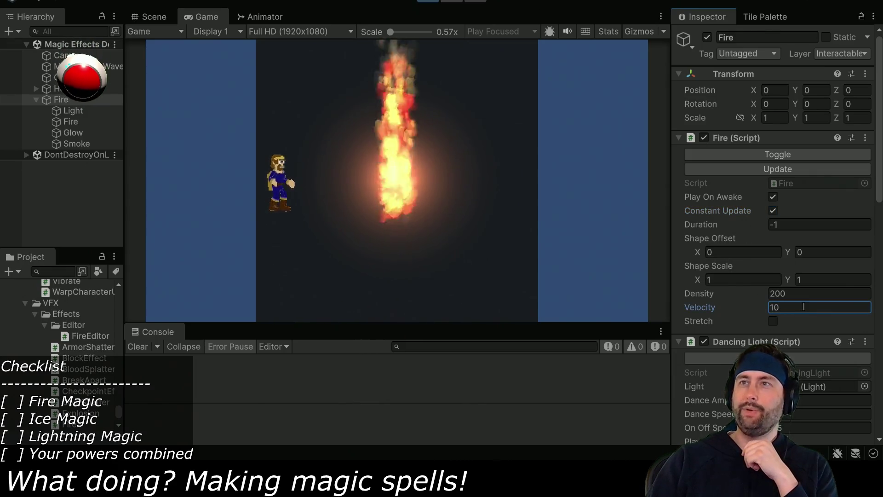
click(773, 320)
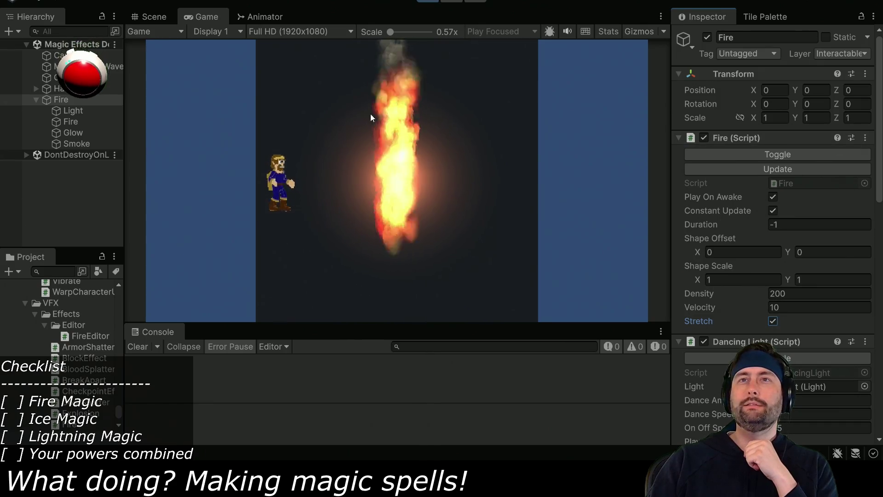
click(851, 104)
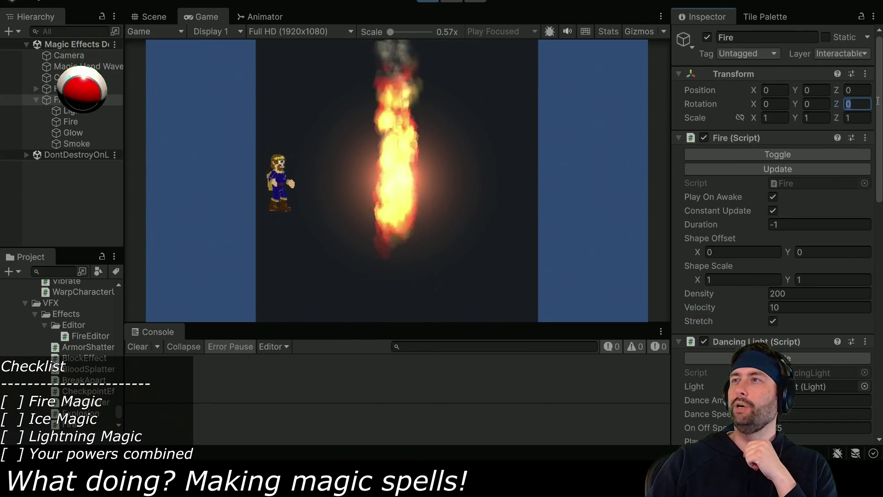
text(-90)
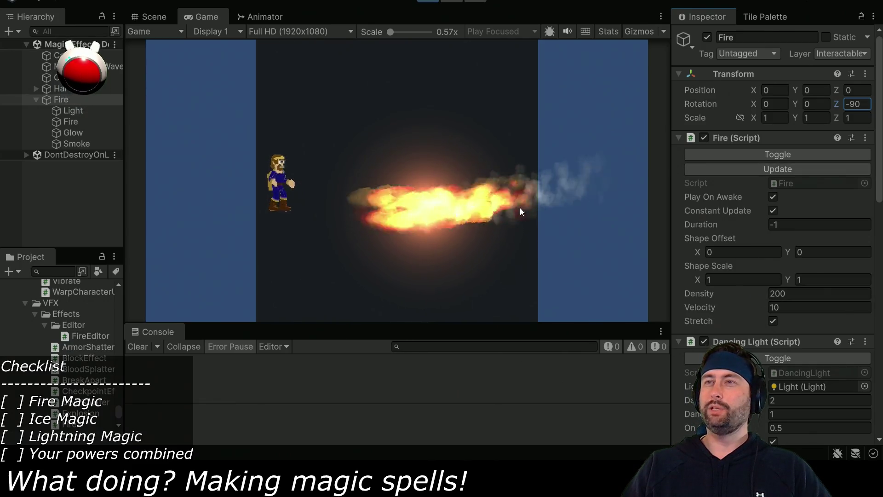
- Narrow the fire's Shape Scale X to 0.25
drag(698, 280, 676, 277)
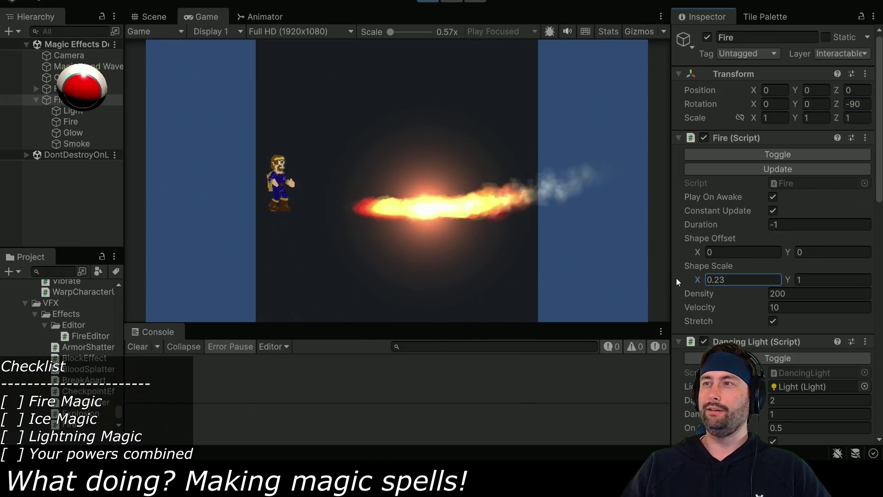
double_click(737, 280)
text(0.25)
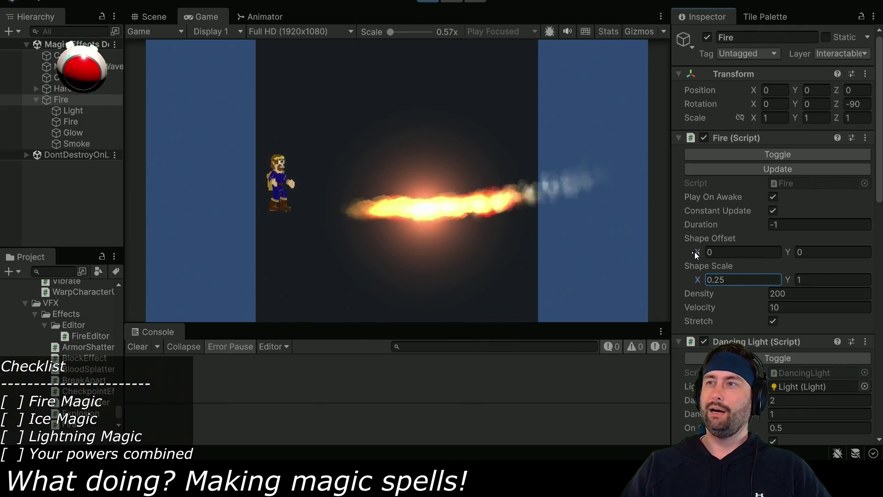
- Set the Shape Offset to X -0.34 and Y 1.6, then return to Fire.cs
click(800, 252)
text(0.421.24)
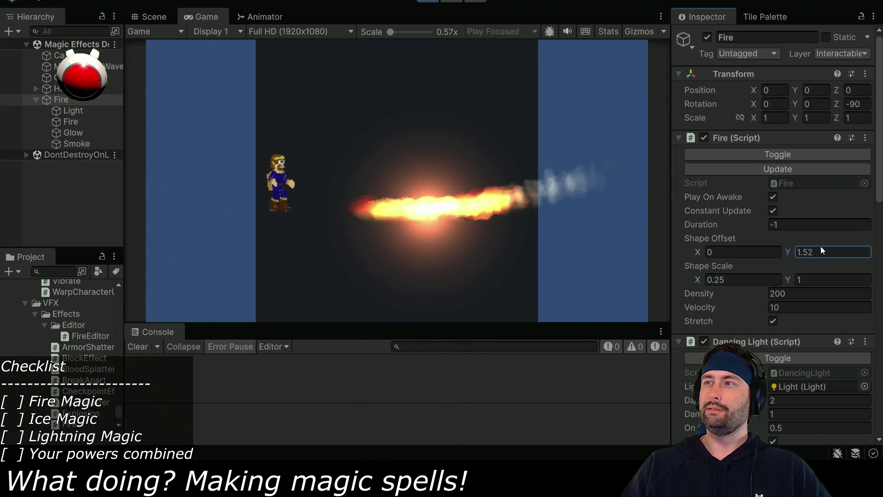
mouse_move(694, 250)
mouse_down()
mouse_move(727, 252)
mouse_move(693, 249)
mouse_up()
mouse_move(788, 253)
mouse_down()
mouse_move(830, 250)
mouse_move(775, 250)
mouse_move(817, 247)
mouse_up()
double_click(818, 246)
text(1.6)
key(Return)
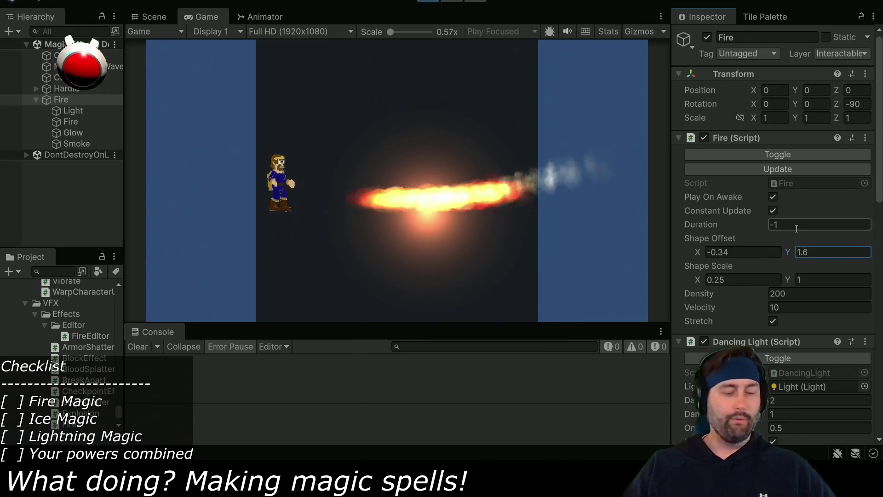
click(440, 134)
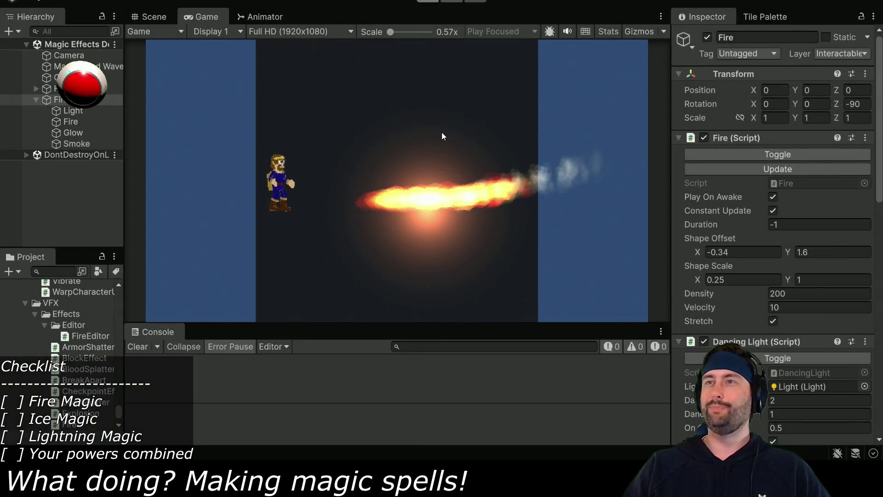
key(alt+Tab)
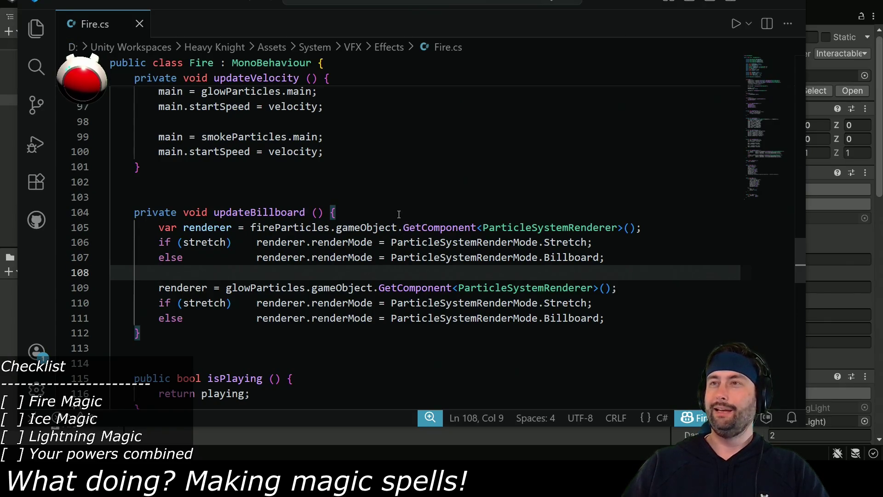
scroll(398, 214, up, 5)
scroll(394, 228, down, 5)
scroll(377, 244, up, 8)
scroll(350, 270, down, 11)
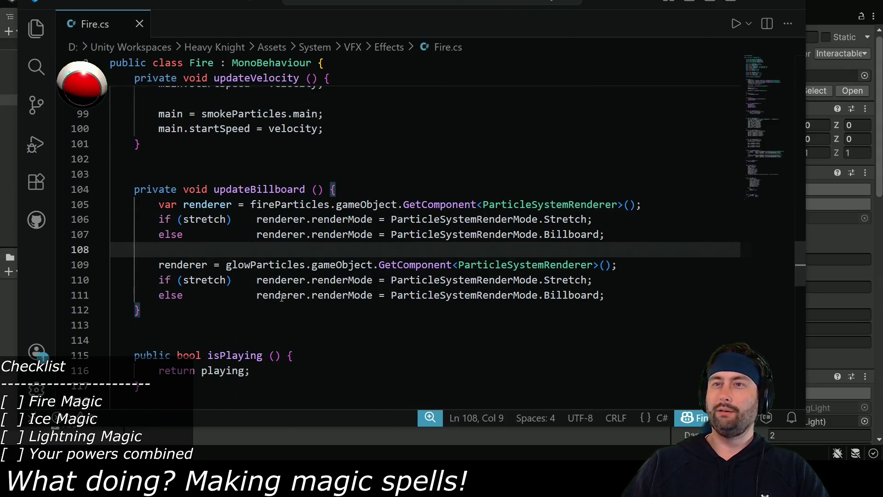
scroll(282, 297, up, 12)
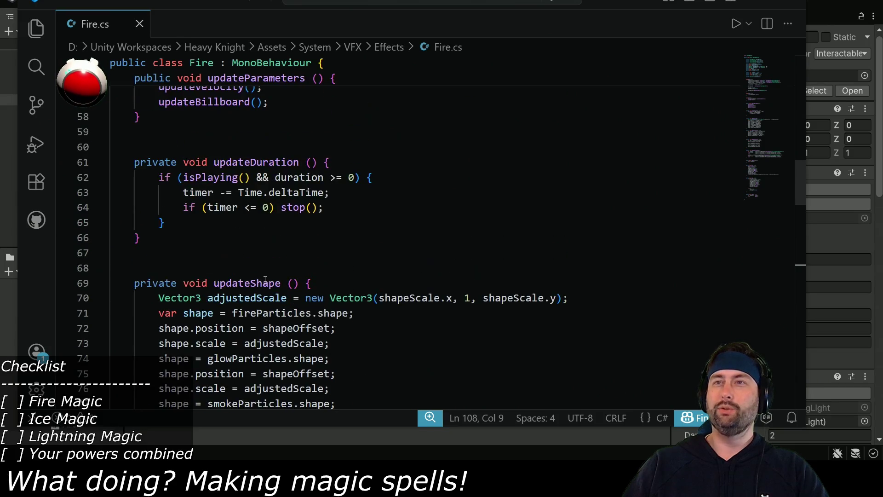
scroll(265, 279, down, 5)
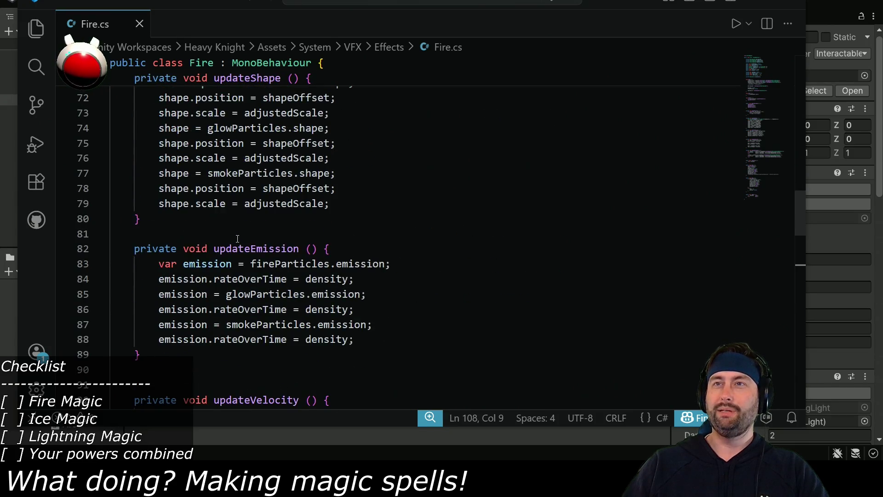
scroll(238, 239, up, 2)
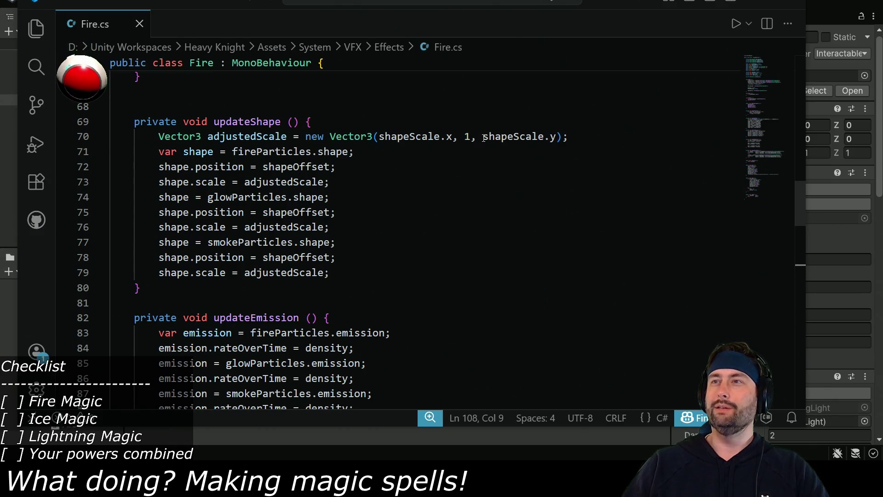
double_click(467, 137)
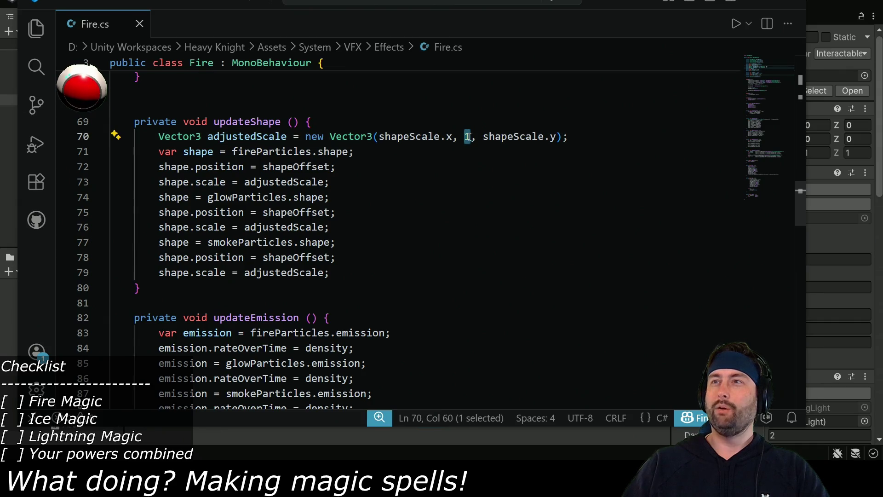
drag(483, 136, 558, 137)
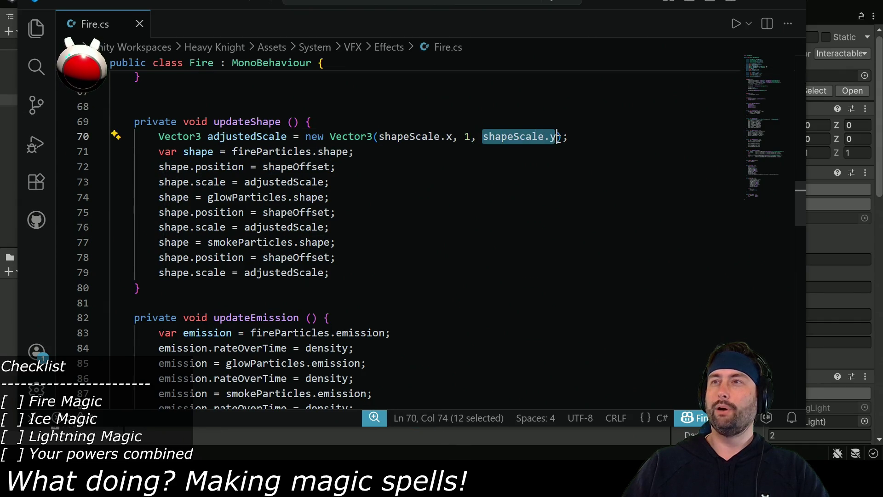
key(BackSpace)
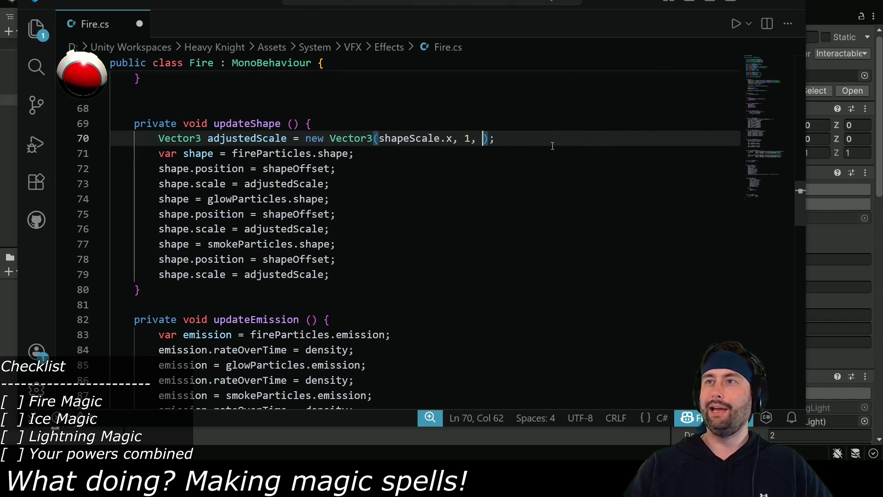
key(ctrl+v)
text(,)
key(ctrl+s)
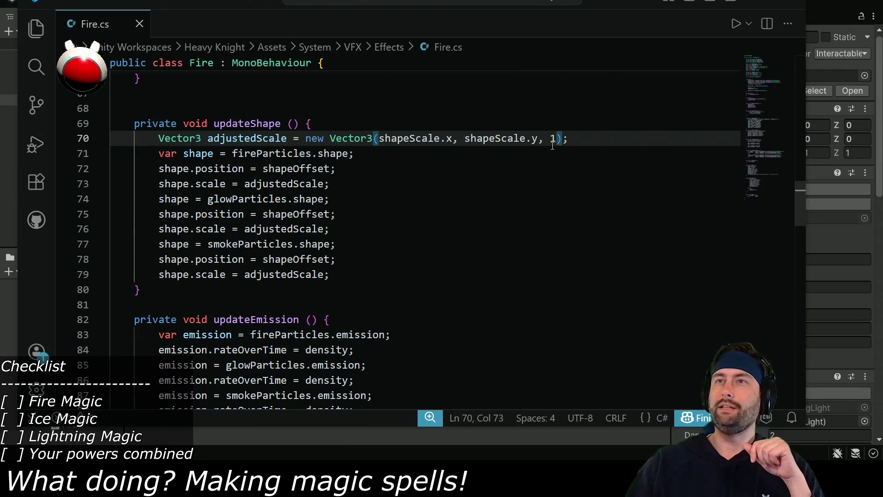
key(alt+Tab)
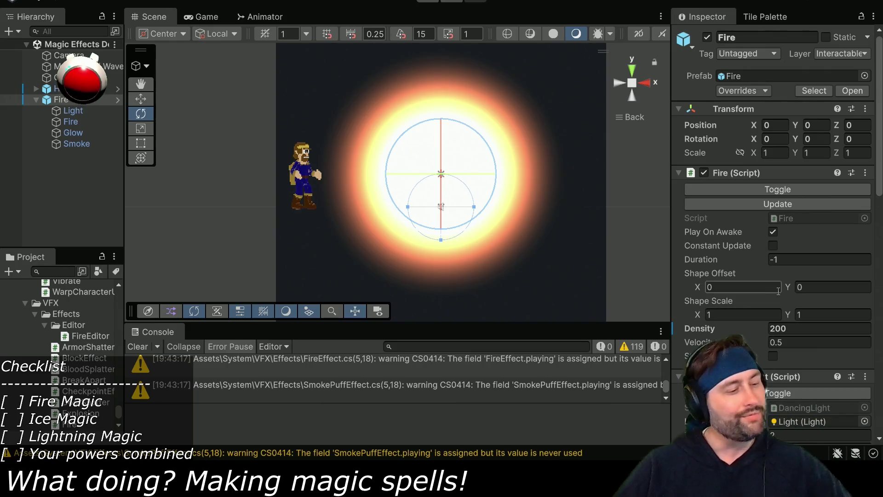
key(alt+Tab)
click(516, 178)
key(ctrl+z)
key(ctrl+z)
key(ctrl+z)
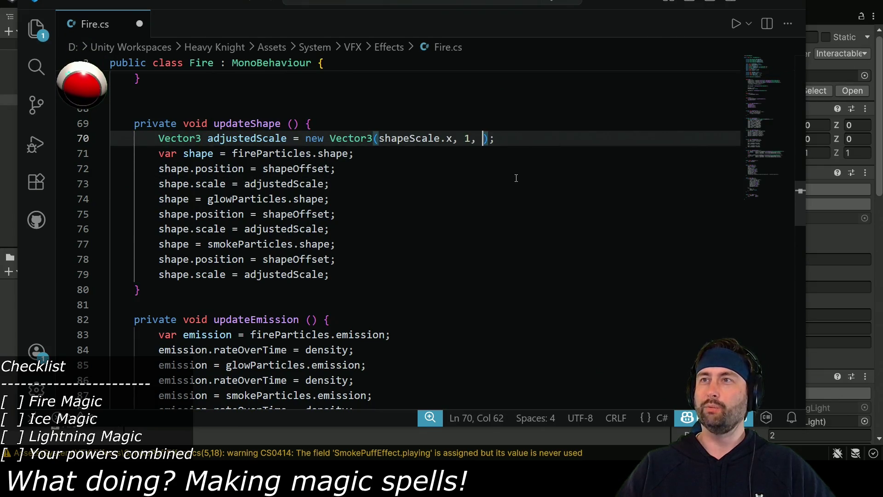
key(ctrl+z)
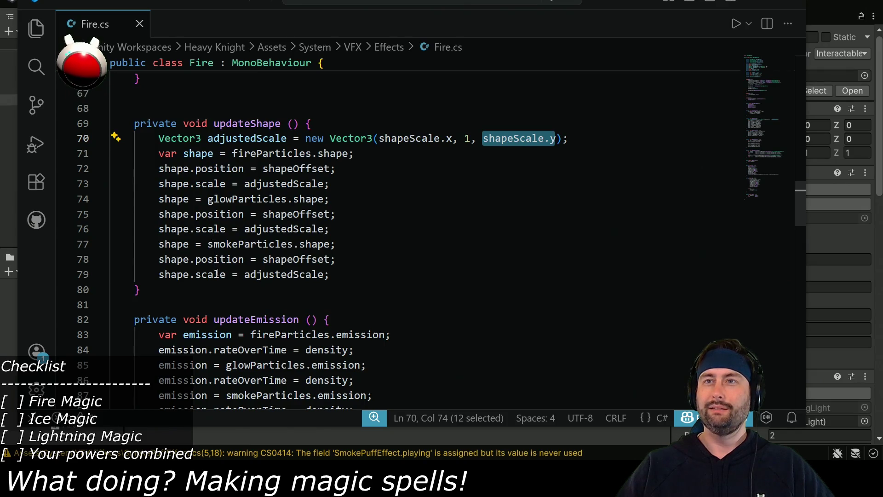
scroll(221, 270, up, 6)
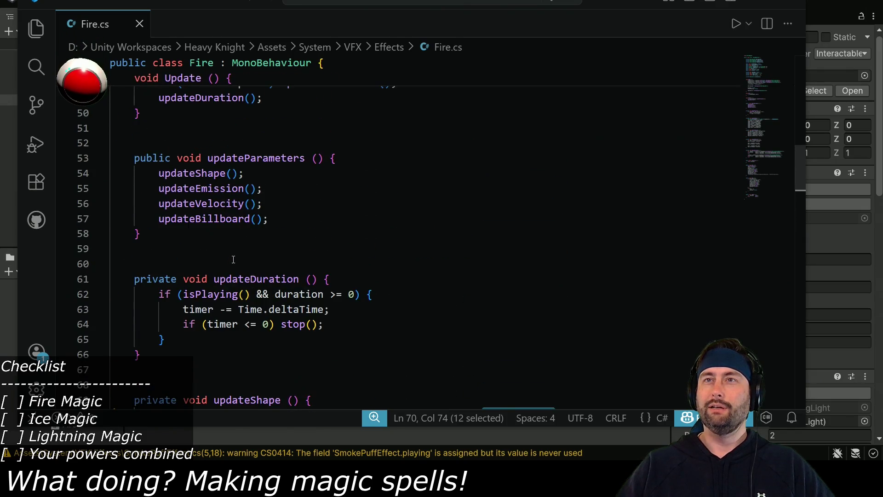
scroll(228, 192, down, 7)
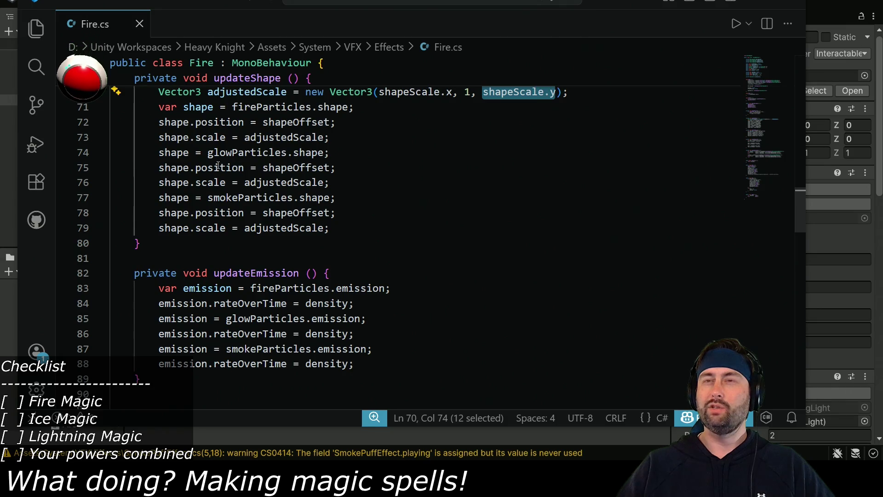
scroll(224, 170, up, 2)
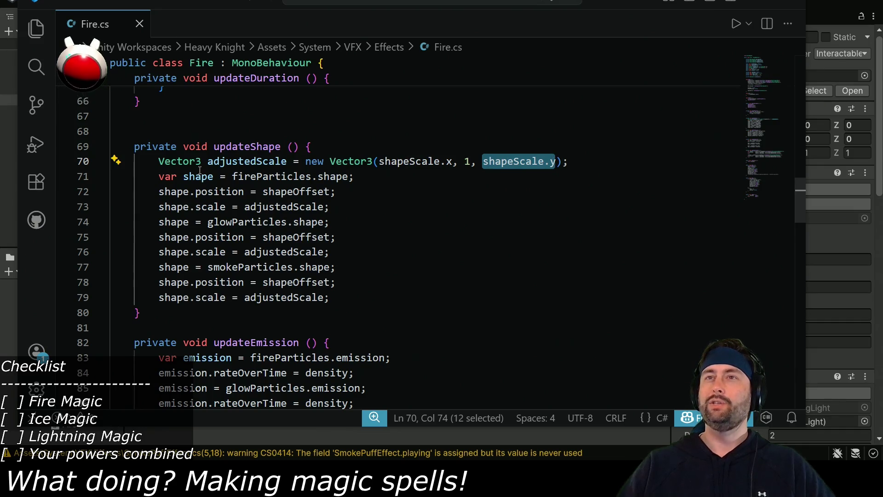
drag(159, 161, 576, 160)
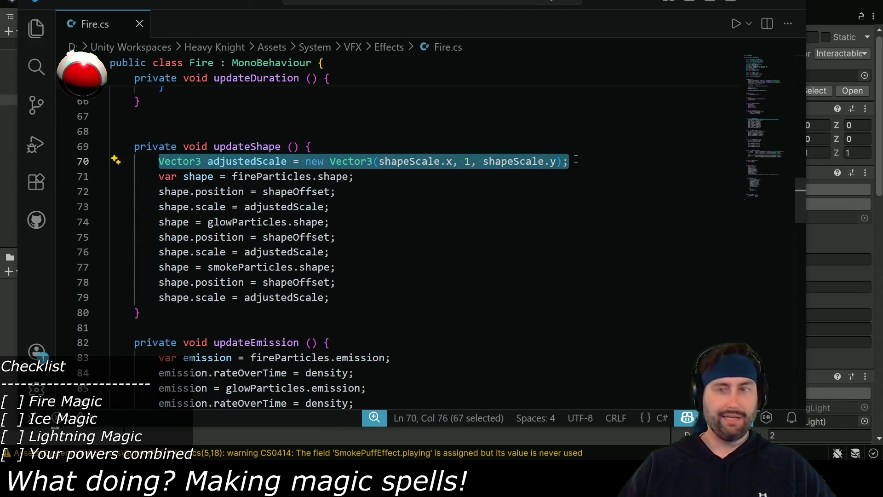
- Duplicate line 70 as adjustedOffset = new Vector3(shapeScale.x, shapeScale.y, 1)
key(ctrl+c)
key(End)
key(Return)
key(ctrl+v)
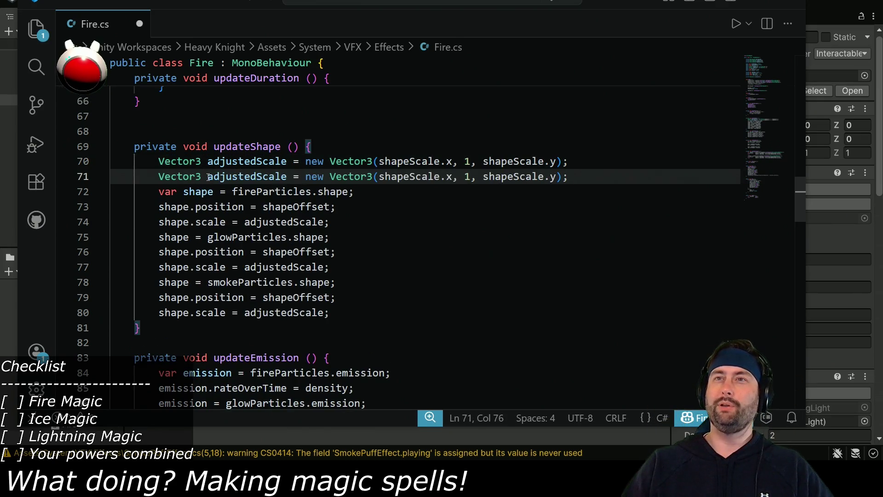
drag(208, 177, 289, 178)
click(285, 179)
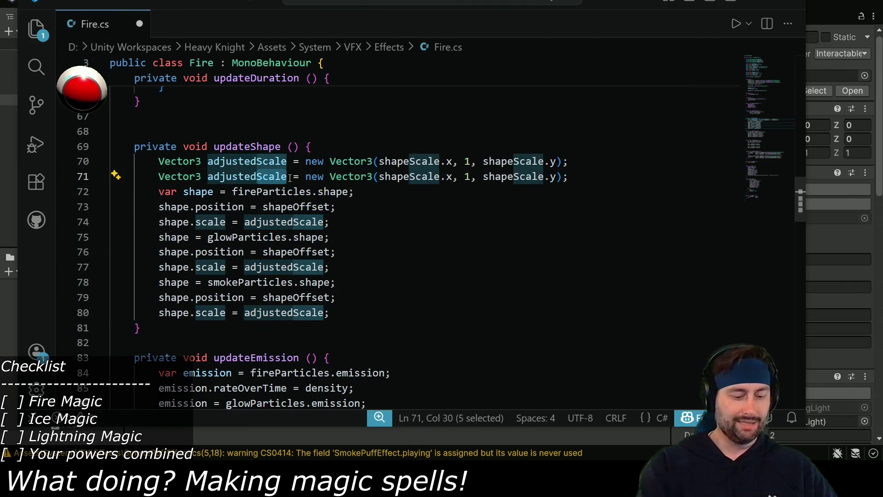
text(Offset)
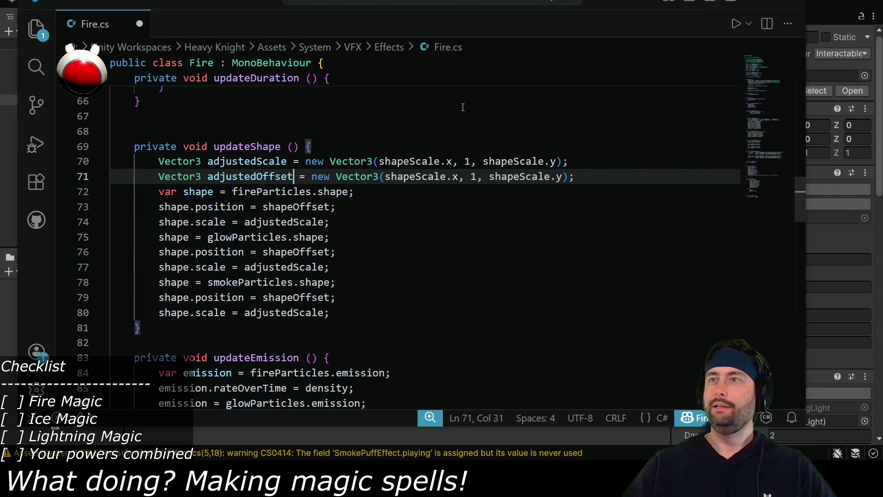
drag(490, 178, 569, 177)
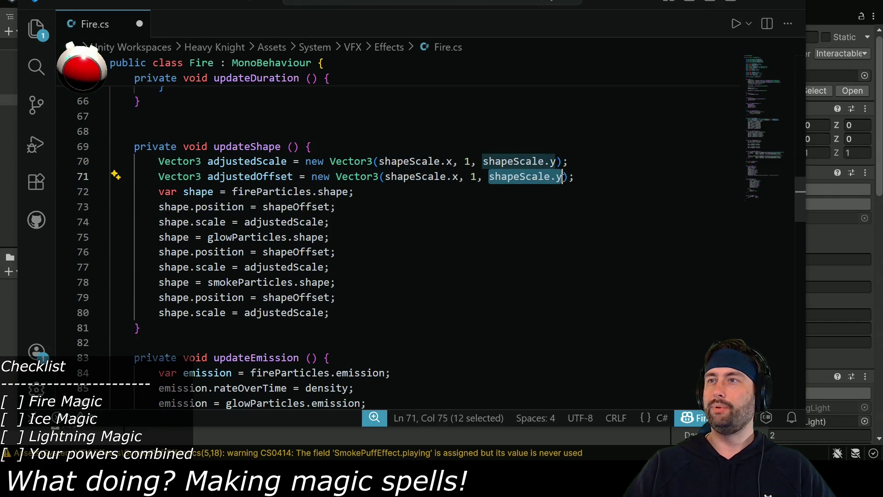
key(BackSpace)
key(ctrl+v)
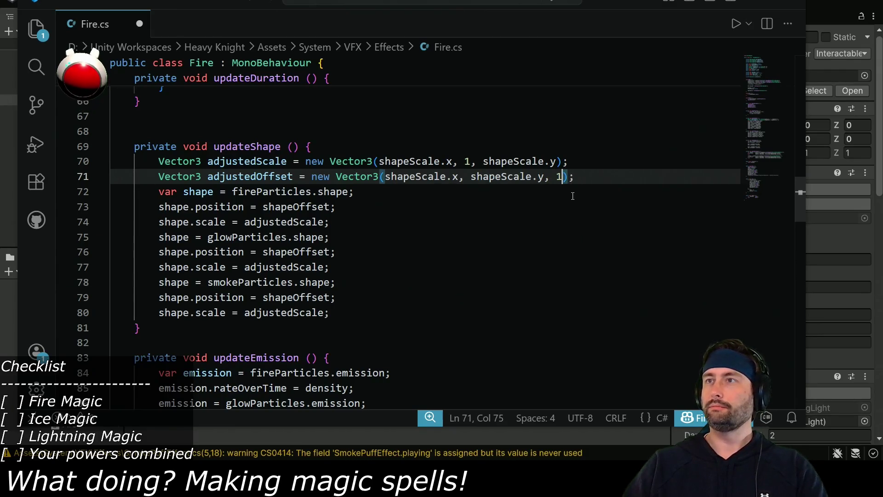
double_click(256, 177)
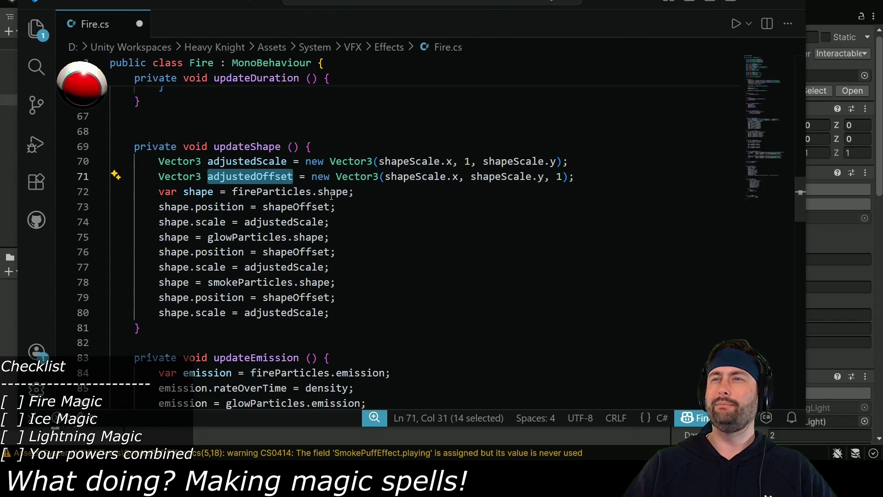
- Replace shapeOffset with adjustedOffset in the fire shape position on line 73
drag(797, 204, 801, 84)
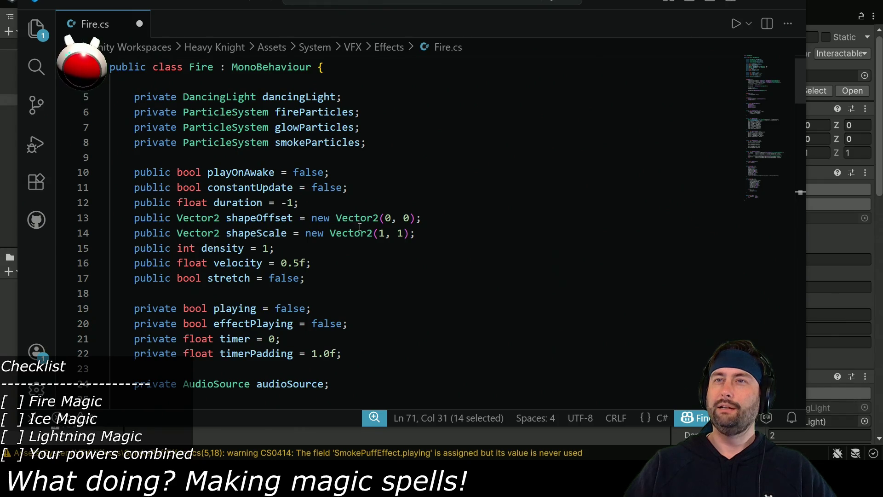
scroll(354, 222, down, 19)
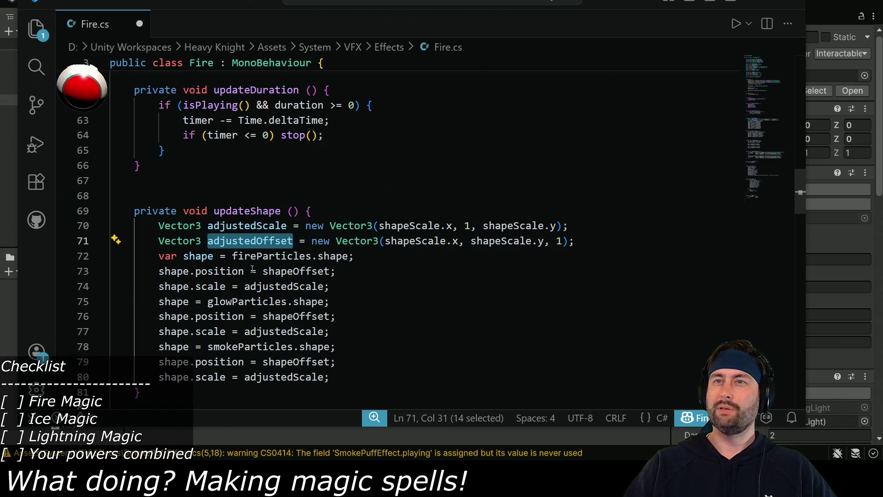
click(263, 240)
key(ctrl+c)
double_click(281, 270)
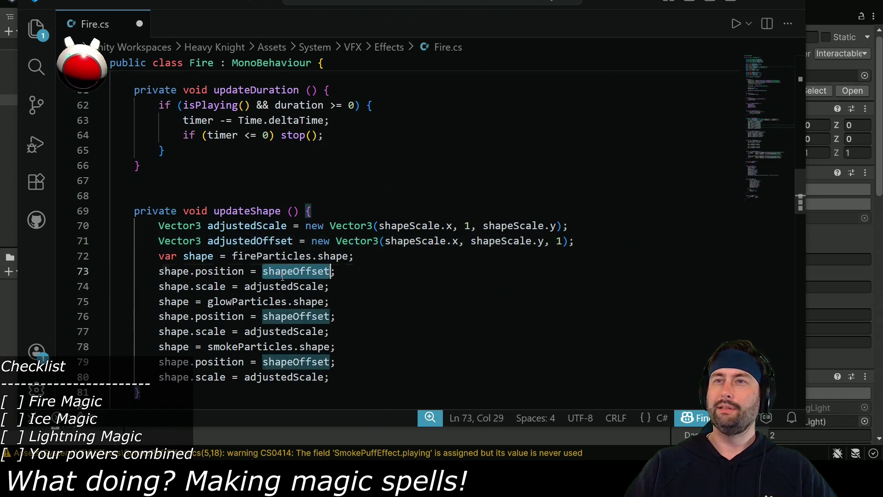
key(ctrl+v)
key(ctrl+z)
double_click(250, 241)
key(ctrl+c)
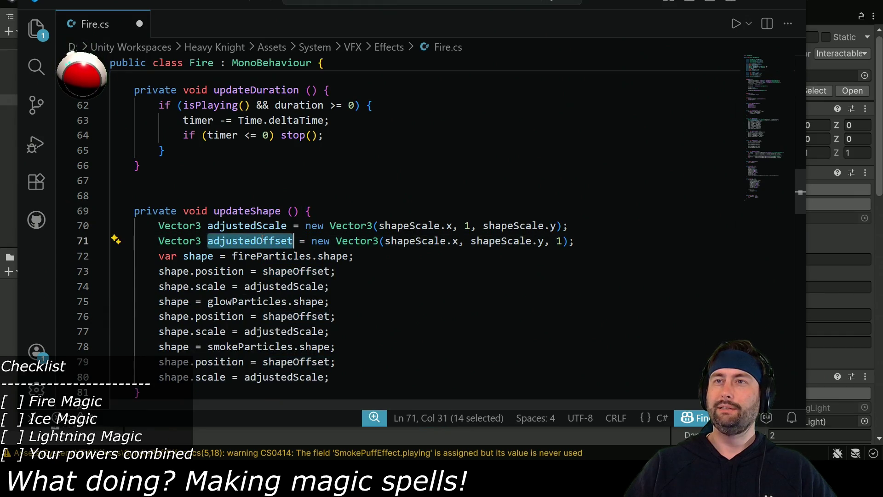
double_click(282, 271)
key(ctrl+v)
- Use adjustedOffset for the glow and smoke positions on lines 76 and 79, and save Fire.cs
double_click(283, 316)
key(ctrl+v)
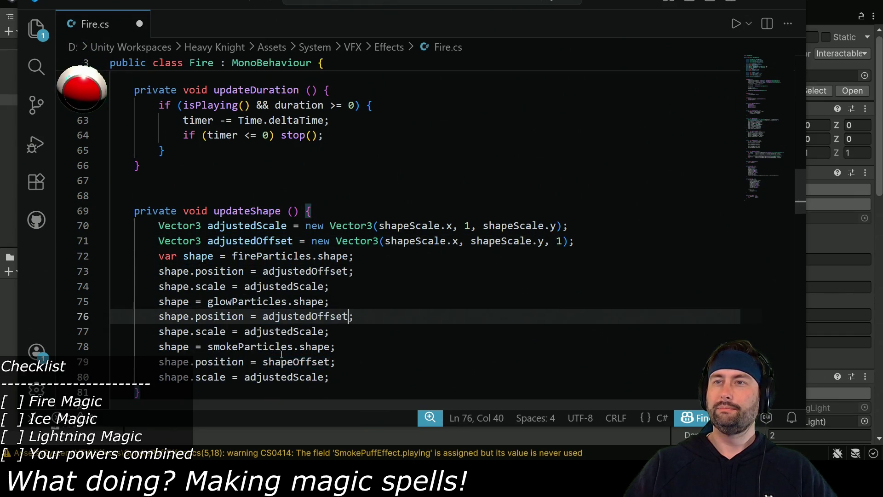
double_click(283, 361)
key(ctrl+v)
scroll(283, 360, down, 1)
key(ctrl+s)
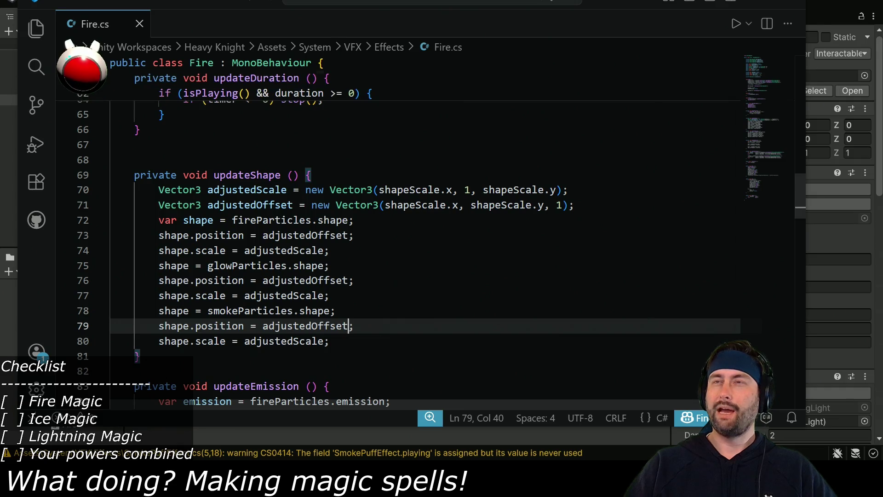
key(alt+Tab)
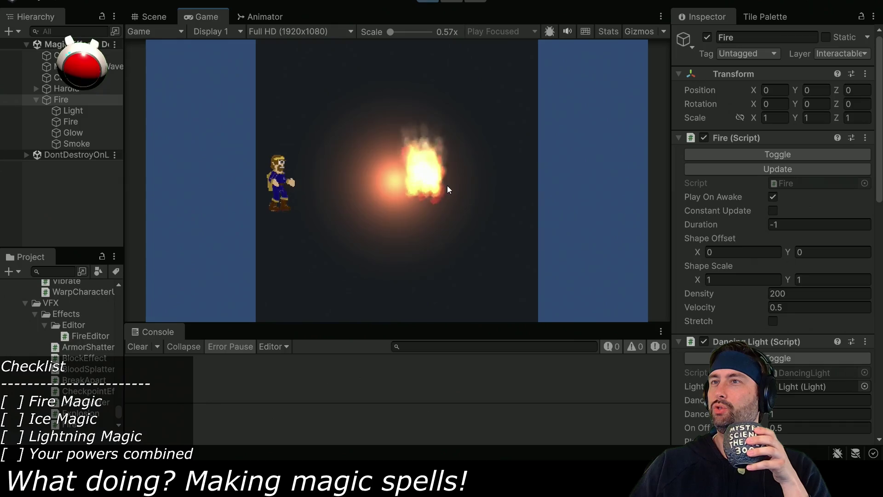
- Move the Fire child emitter: Z position from 0.25 to 0.21 and shifted left on X
click(70, 121)
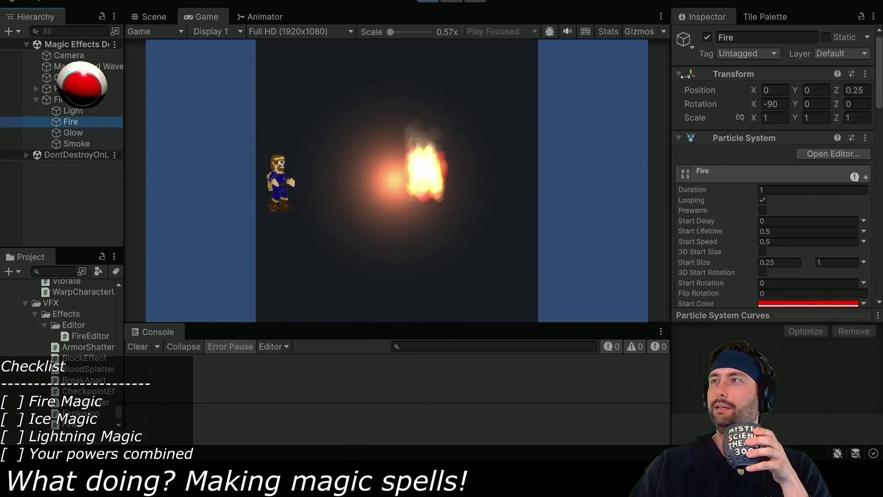
mouse_move(836, 92)
mouse_down()
mouse_move(794, 95)
mouse_move(854, 89)
mouse_move(827, 89)
mouse_up()
click(799, 90)
text(1.52)
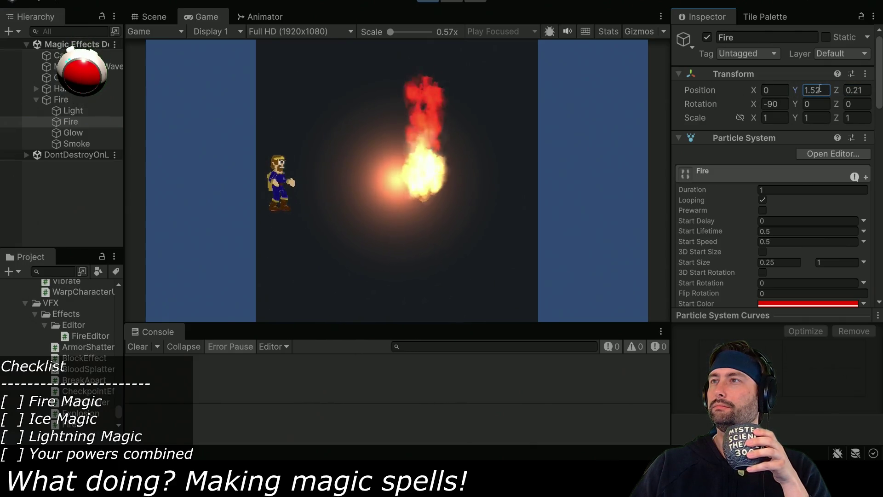
mouse_move(757, 90)
mouse_down()
mouse_move(694, 92)
mouse_move(725, 95)
mouse_up()
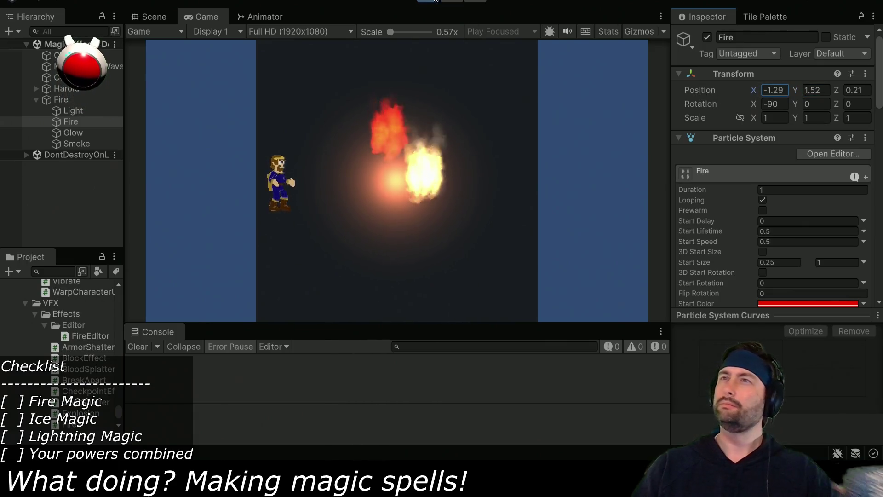
- Stop the play test, select the parent Fire object, and switch to Fire.cs
click(432, 1)
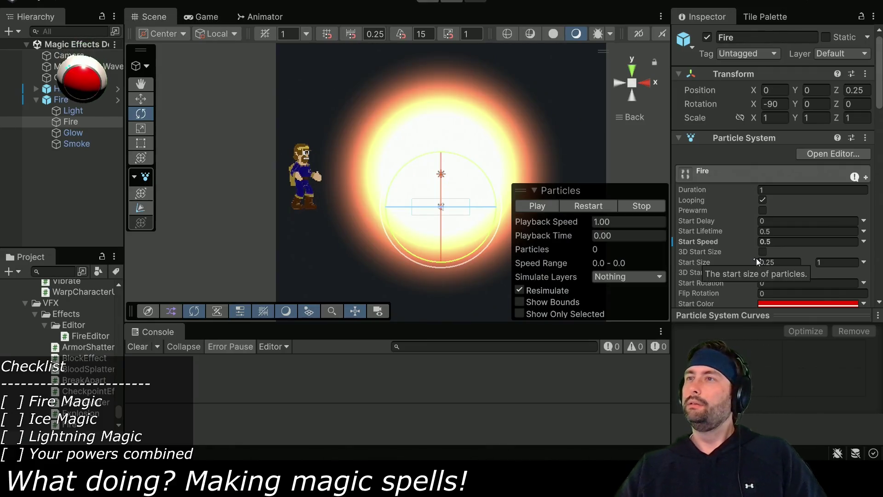
click(65, 100)
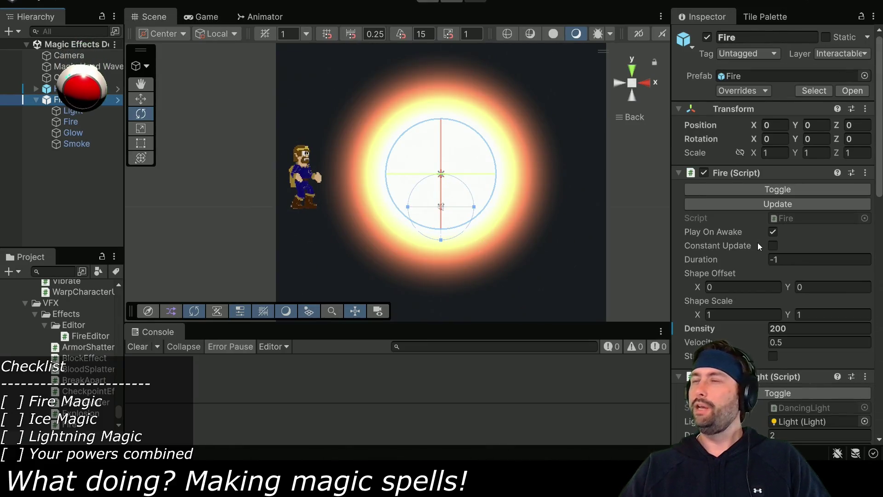
scroll(757, 245, down, 3)
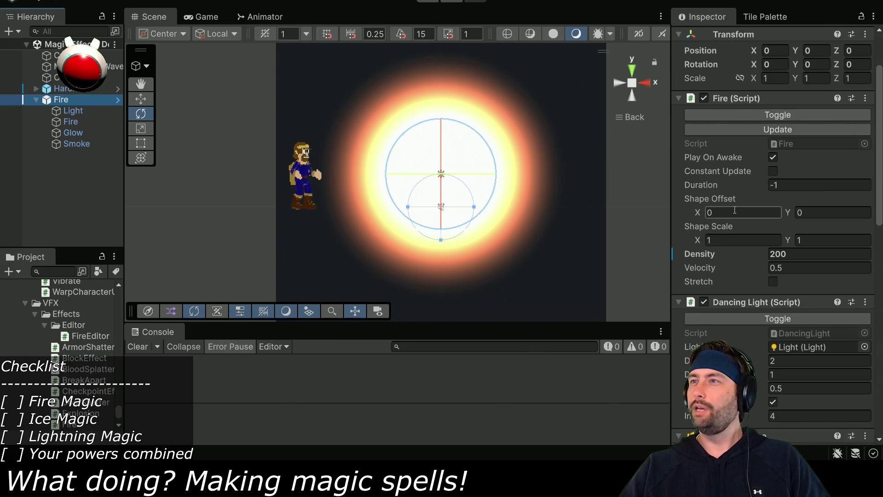
key(alt+Tab)
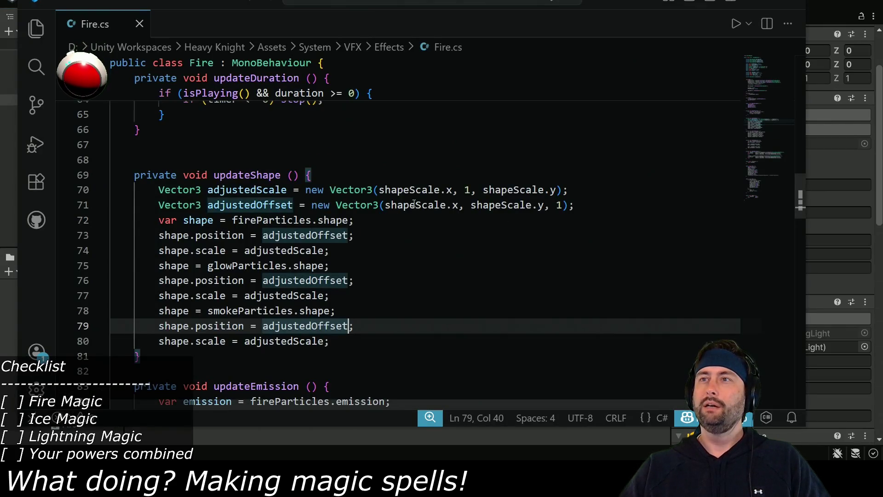
- Change line 71 to Vector3(shapeOffset.x, shapeOffset.y, 1) and return to Unity
drag(417, 206, 442, 206)
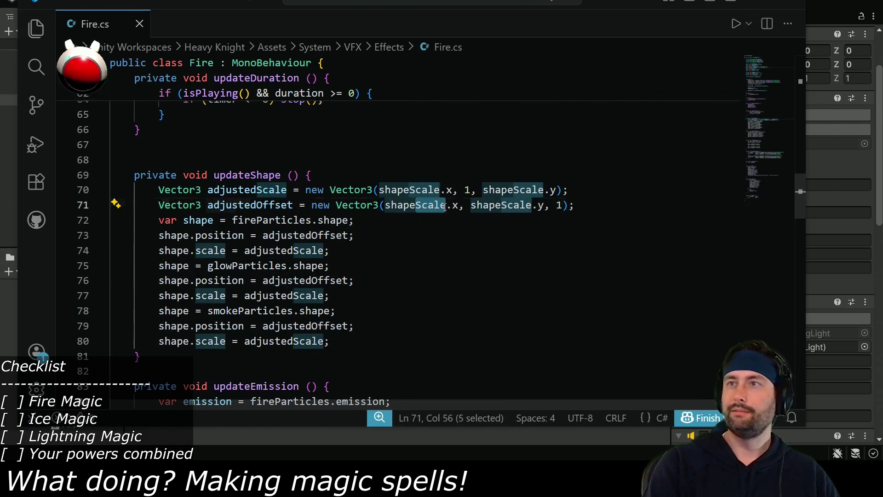
text(Offset)
double_click(427, 206)
key(ctrl+c)
double_click(500, 205)
key(ctrl+v)
key(alt+Tab)
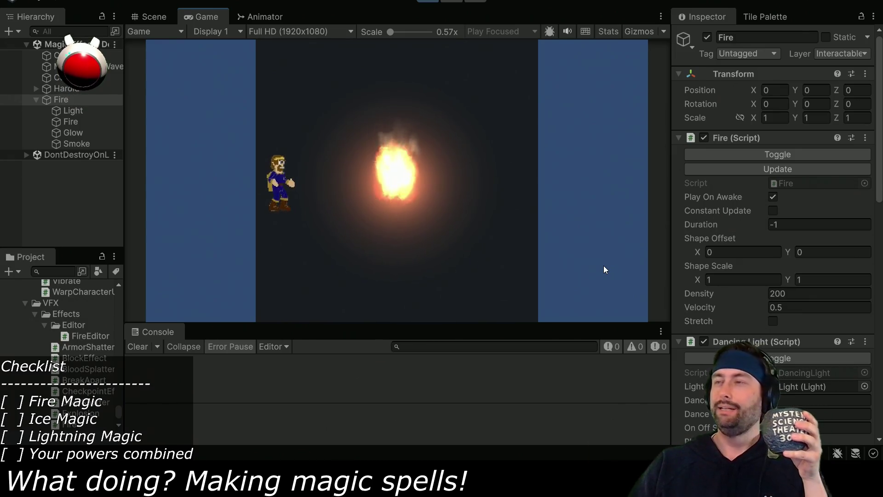
- Turn on Constant Update, scrub Shape Offset X, then reset it to 0
click(773, 209)
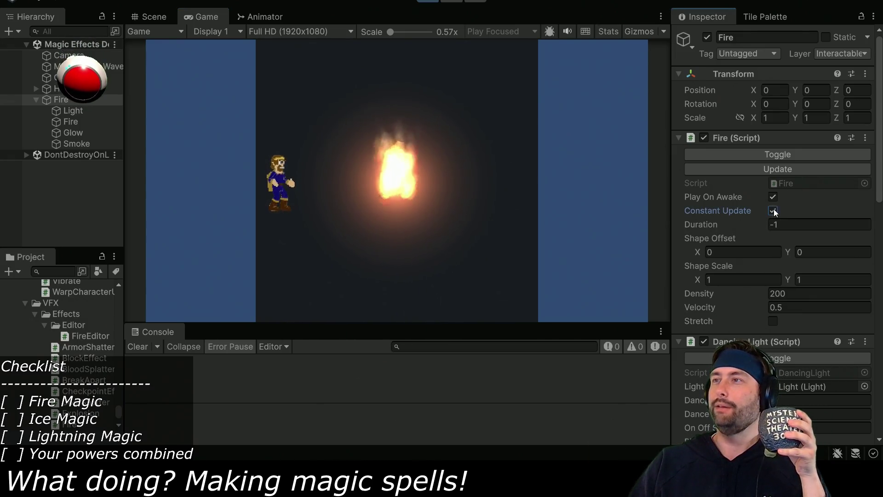
mouse_move(695, 253)
mouse_down()
mouse_move(769, 245)
mouse_move(669, 244)
mouse_move(699, 248)
mouse_up()
click(738, 252)
text(0)
- Scrub Shape Offset Y, clear it, stop the play test, and go back to Fire.cs
mouse_move(787, 250)
mouse_down()
mouse_move(859, 250)
mouse_move(697, 260)
mouse_move(831, 255)
mouse_up()
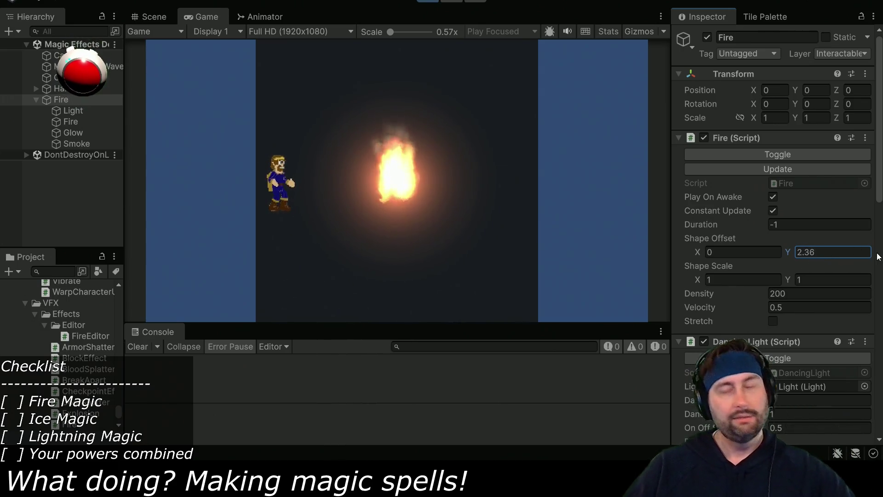
click(830, 247)
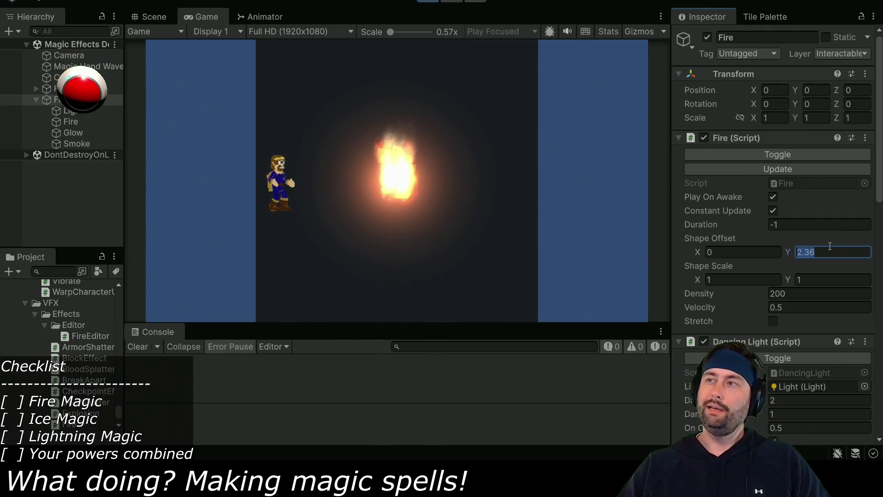
key(BackSpace)
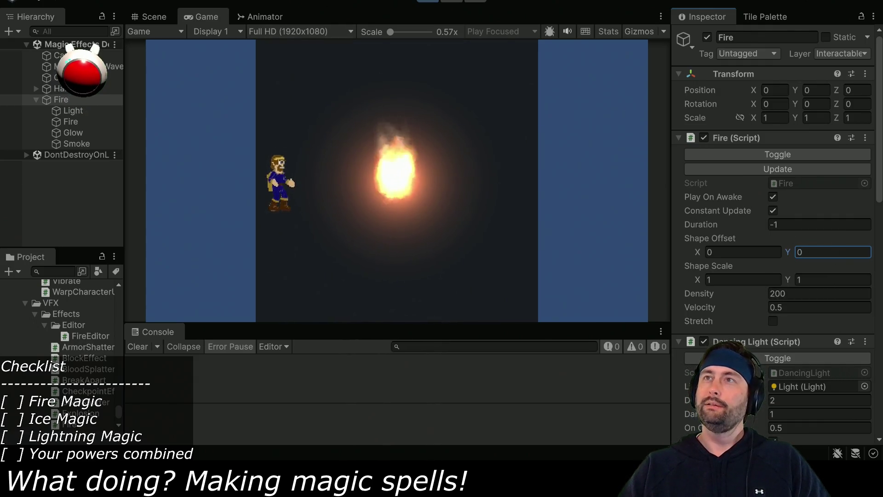
click(426, 1)
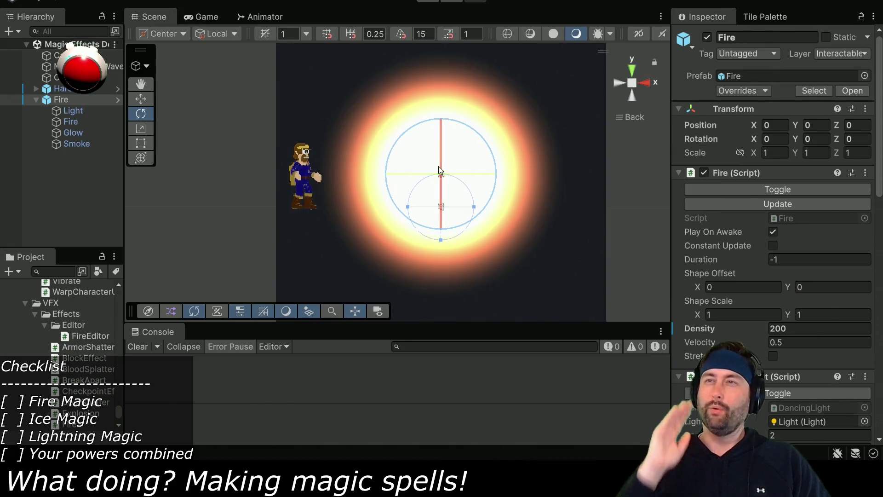
key(alt+Tab)
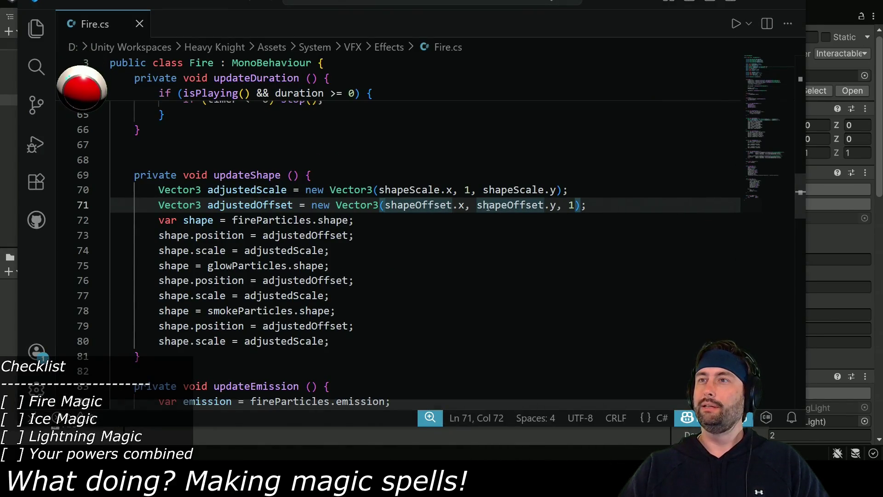
- Rewrite line 71 as Vector3(shapeOffset.x, 0, shapeOffset.y), save, and return to Unity
drag(477, 206, 551, 207)
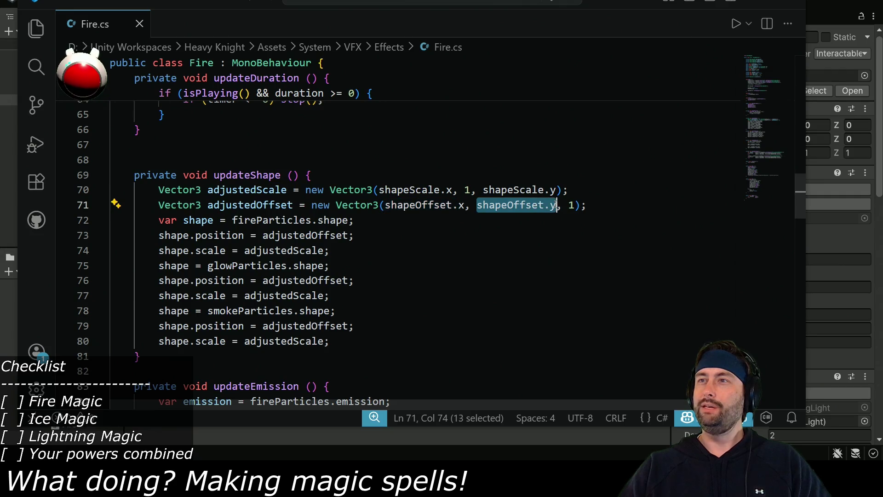
key(BackSpace)
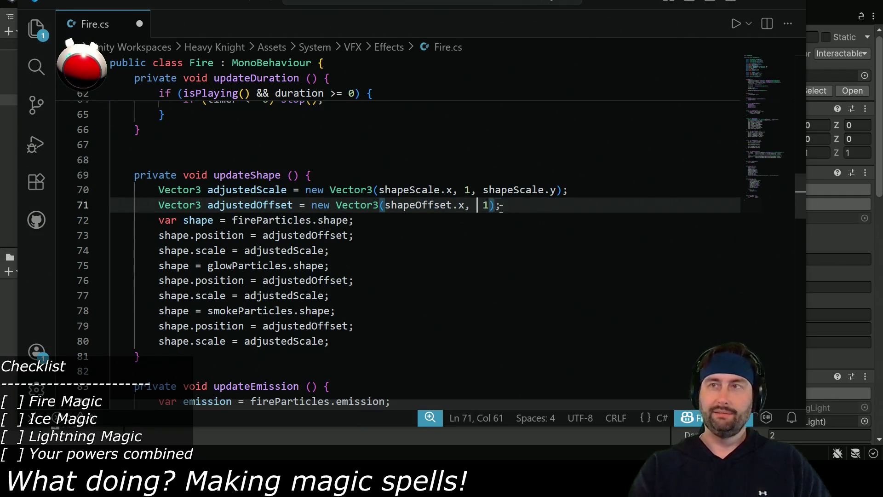
text(1,)
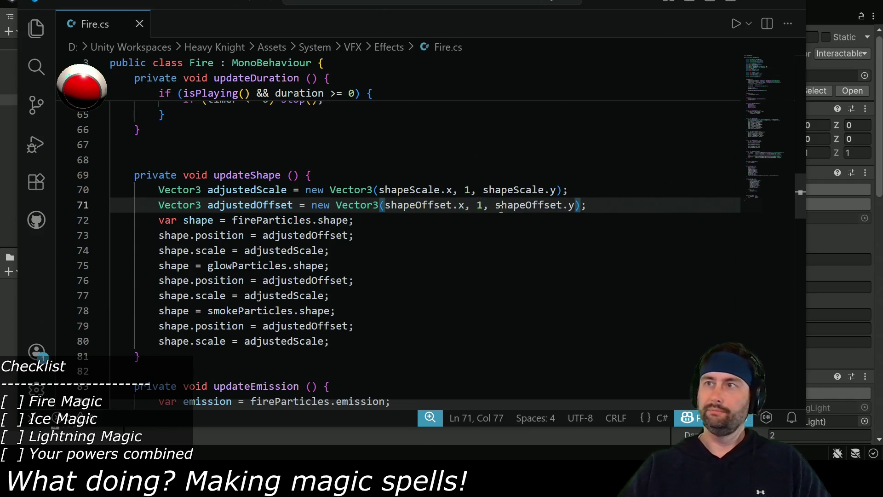
double_click(479, 202)
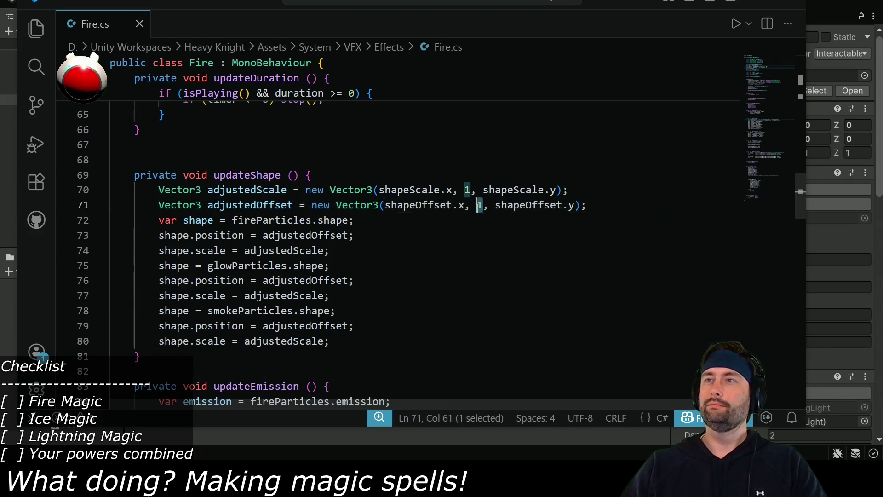
text(0)
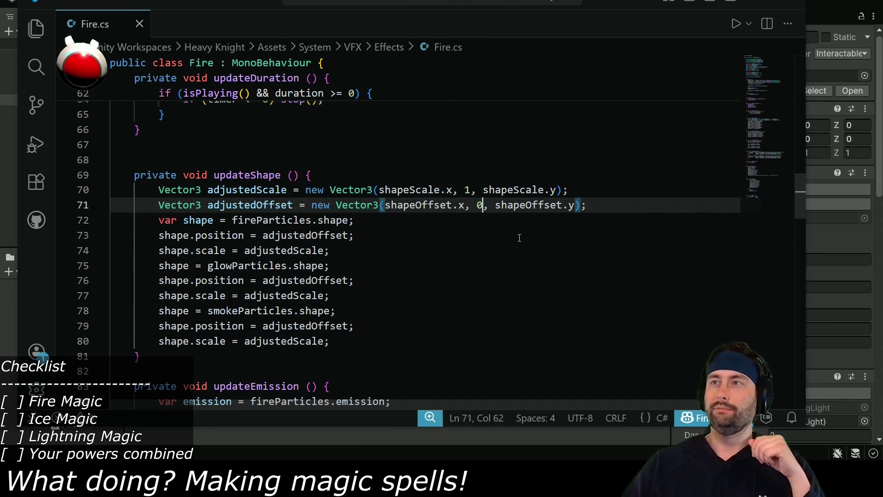
key(alt+Tab)
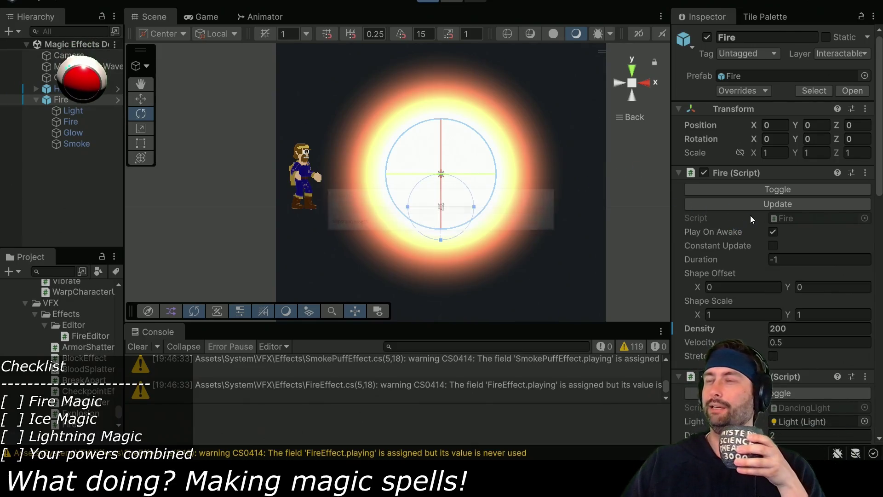
- Play the scene, try raising Shape Offset Y, then set it back to 0
key(ctrl+p)
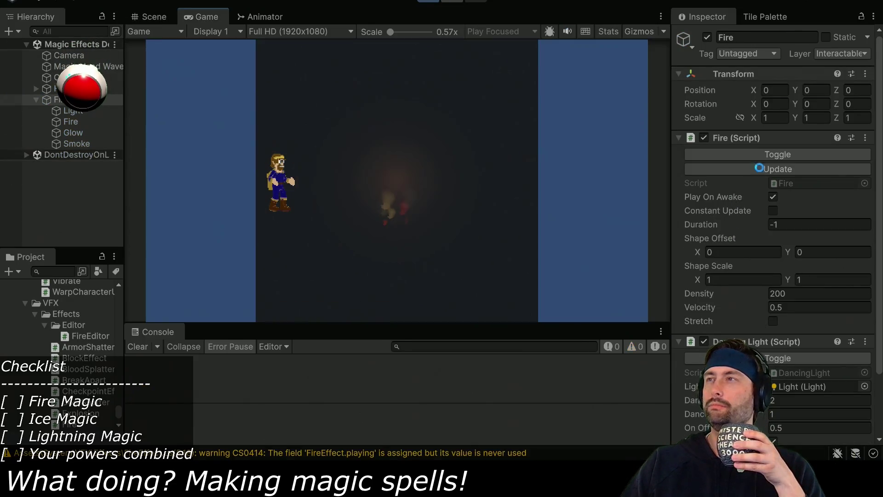
mouse_move(790, 253)
mouse_down()
mouse_move(837, 253)
mouse_move(764, 260)
mouse_move(819, 255)
mouse_up()
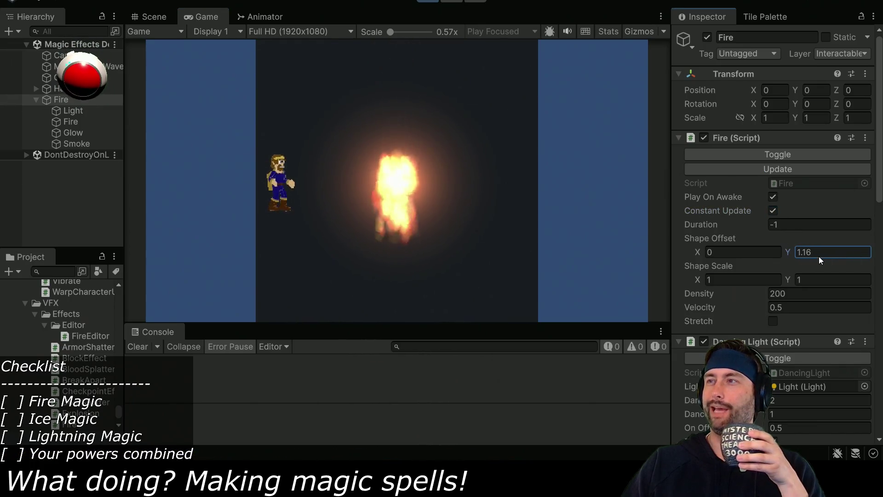
click(819, 256)
text(0)
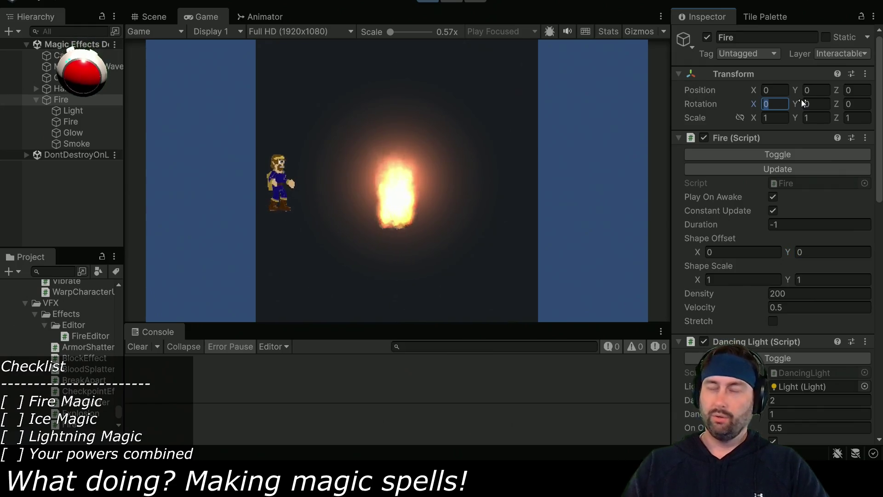
- Set the Fire's Transform Rotation Z to -90 so the flame points sideways
click(851, 103)
text(-90)
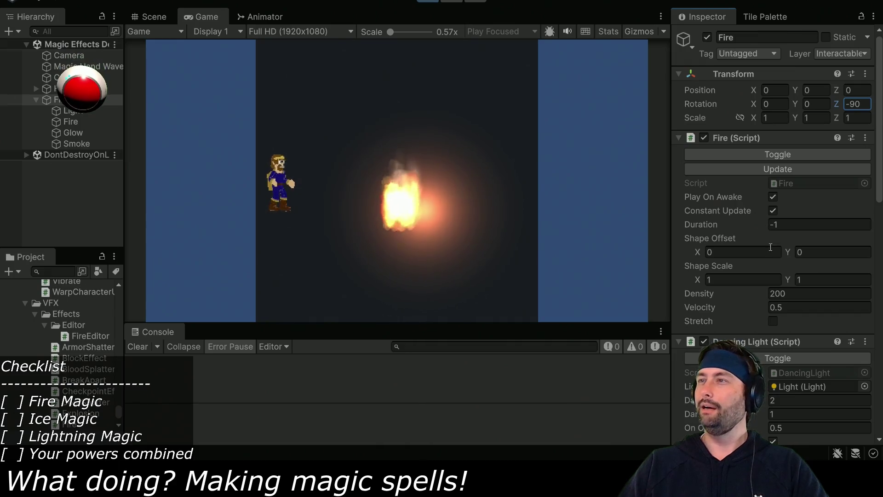
click(719, 278)
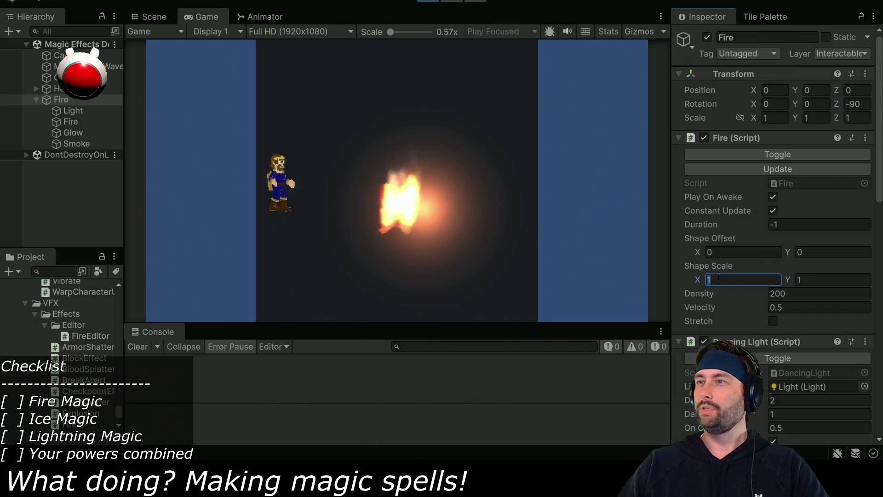
- Set Shape Scale X 0.25, Velocity 10, Shape Offset Y about 1.62, and stretch the particles
key(BackSpace)
text(0.25)
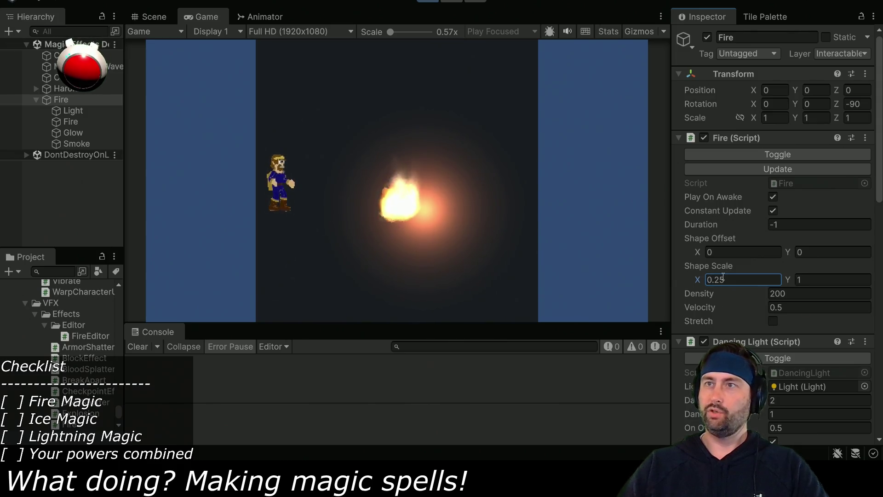
click(790, 308)
text(10)
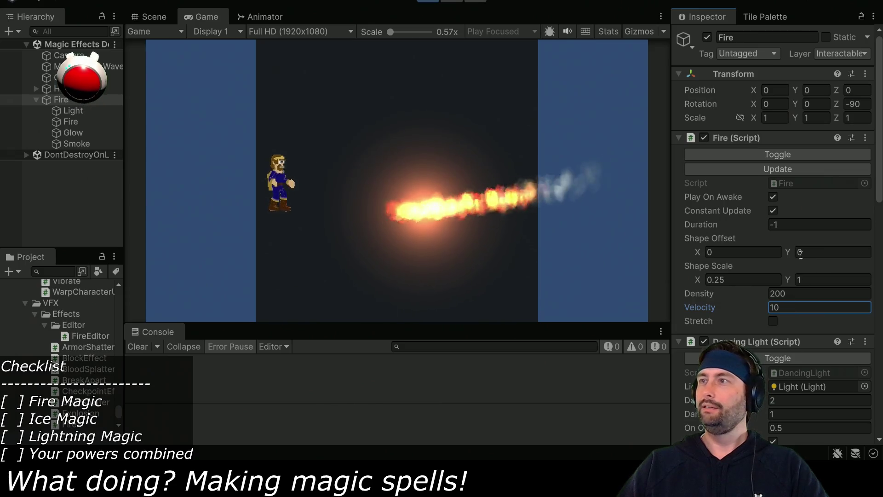
drag(788, 249, 807, 252)
click(830, 253)
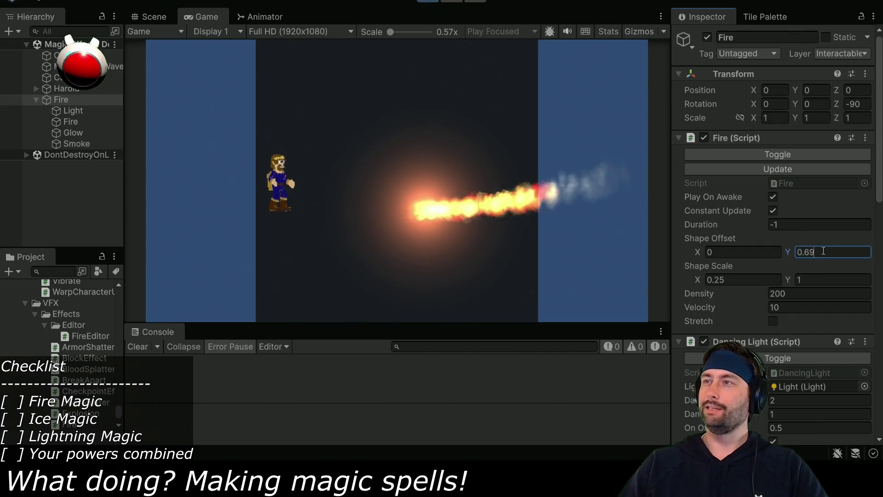
click(773, 321)
drag(789, 251, 811, 252)
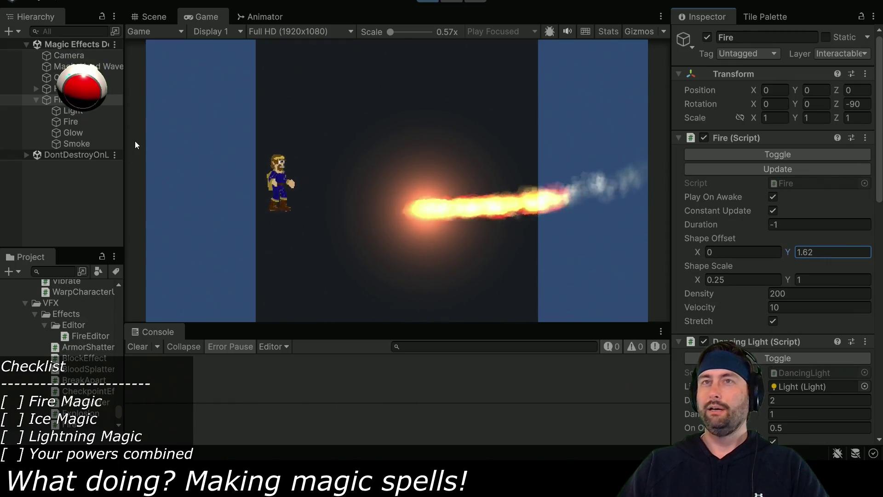
- Reselect the Fire object and begin editing its Position Y
click(63, 94)
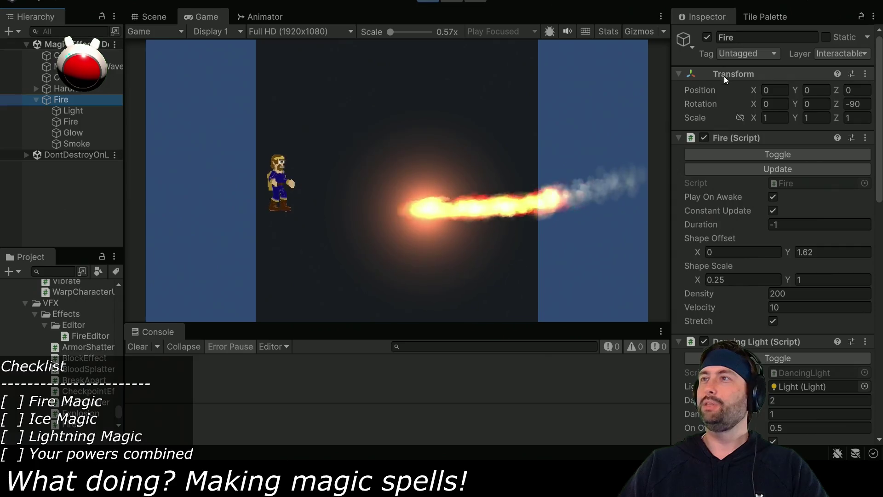
click(69, 89)
click(64, 99)
click(801, 92)
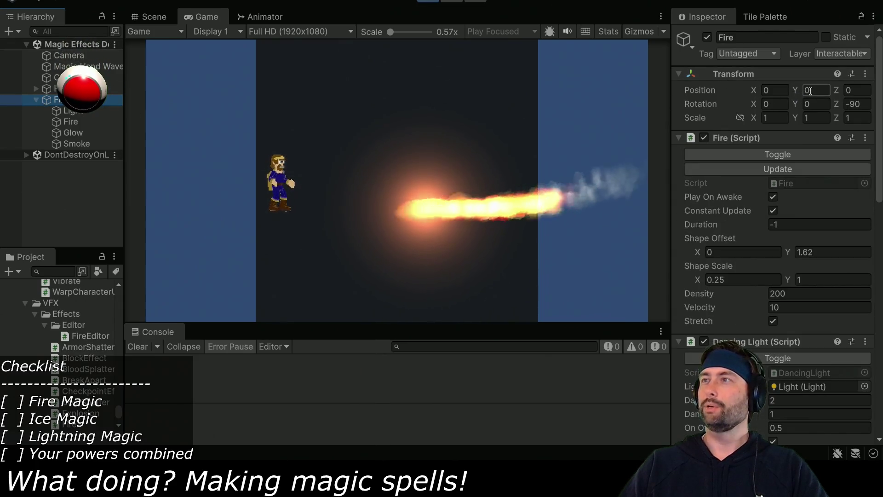
- Set the fire's Position Y to 1 and slide it left to X -4.36 at the character's hand
text(1)
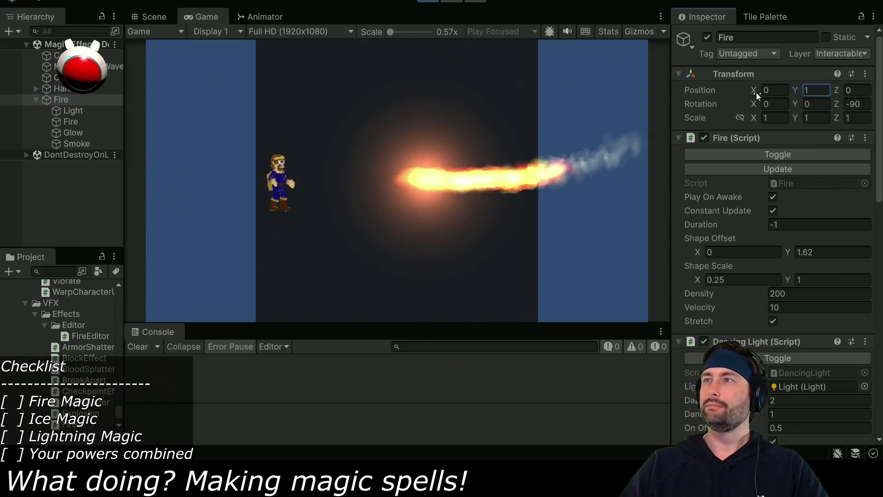
drag(753, 90, 716, 87)
drag(670, 88, 655, 89)
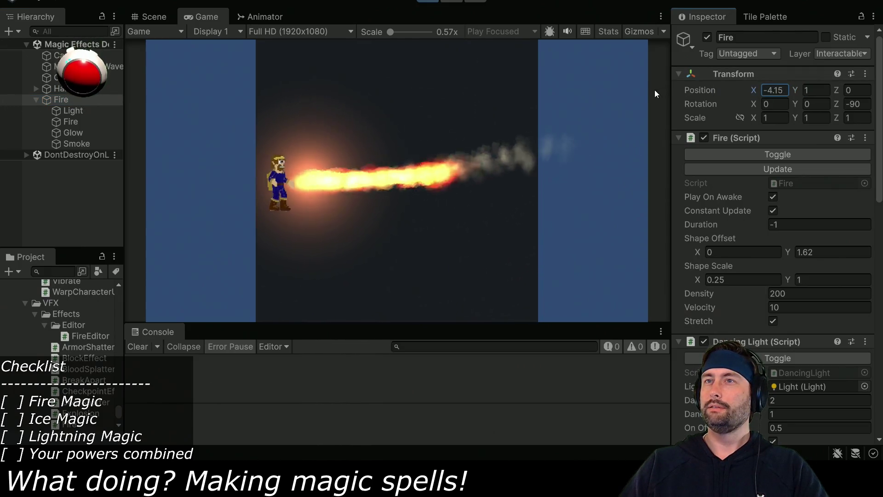
drag(834, 92, 811, 90)
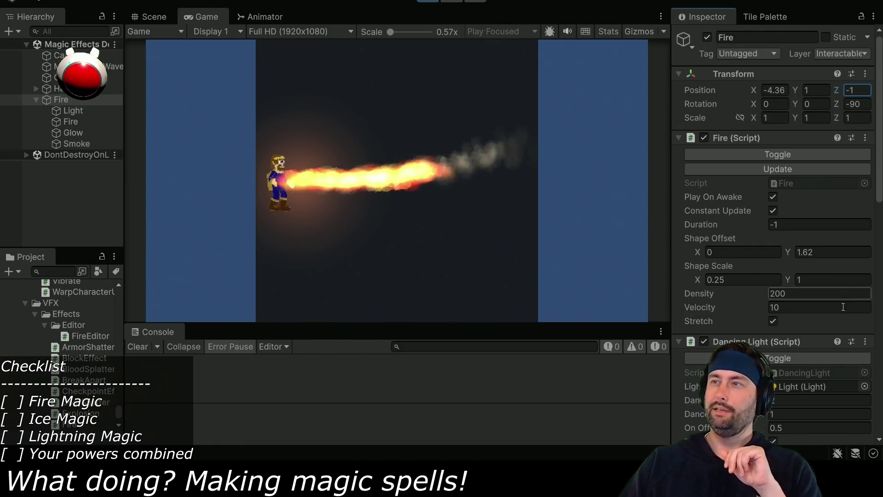
- Raise the flame Velocity to 40 and set the fire's Position Z to -1
drag(762, 305, 830, 307)
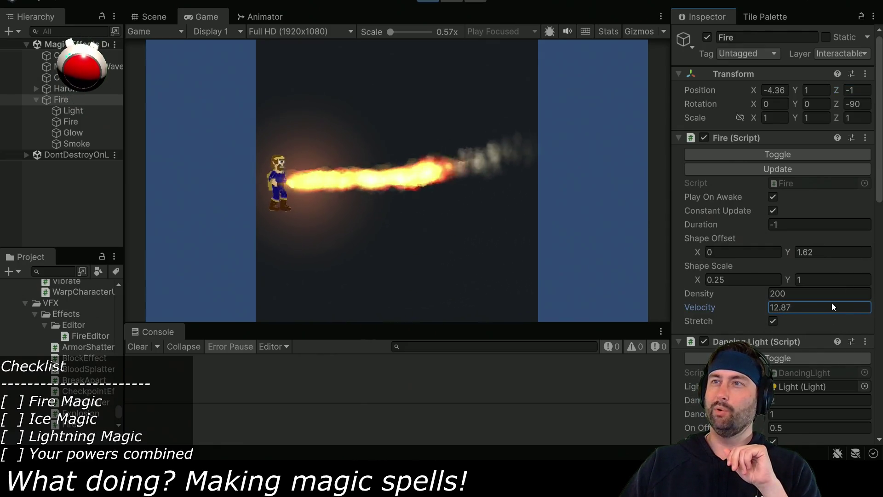
mouse_move(546, 298)
mouse_down()
mouse_move(600, 281)
mouse_move(575, 279)
mouse_move(808, 305)
mouse_up()
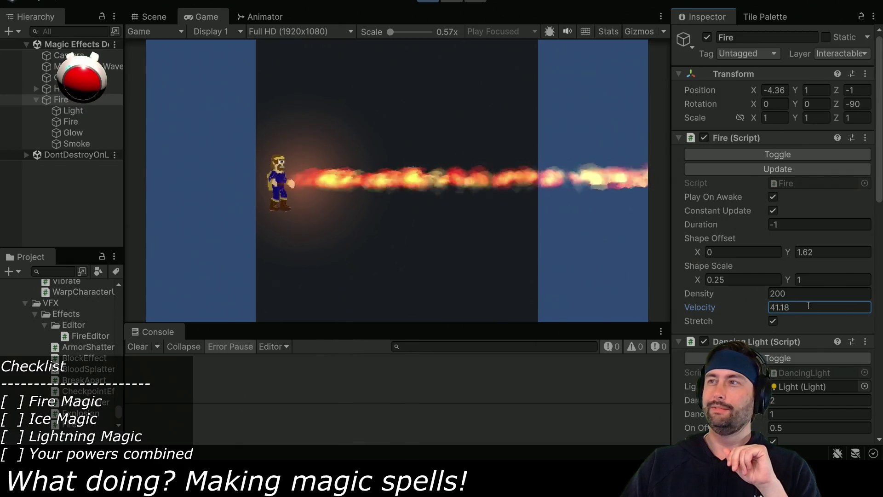
text(40)
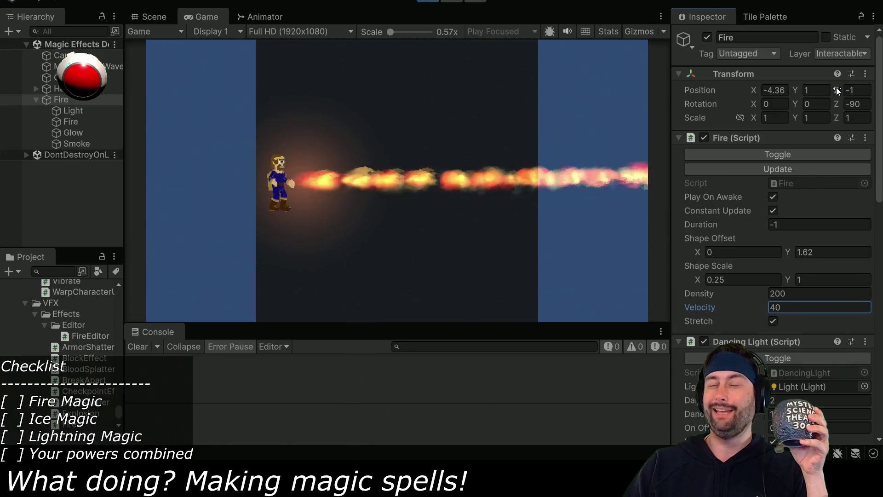
mouse_move(837, 90)
mouse_down()
mouse_move(804, 86)
mouse_move(844, 87)
mouse_up()
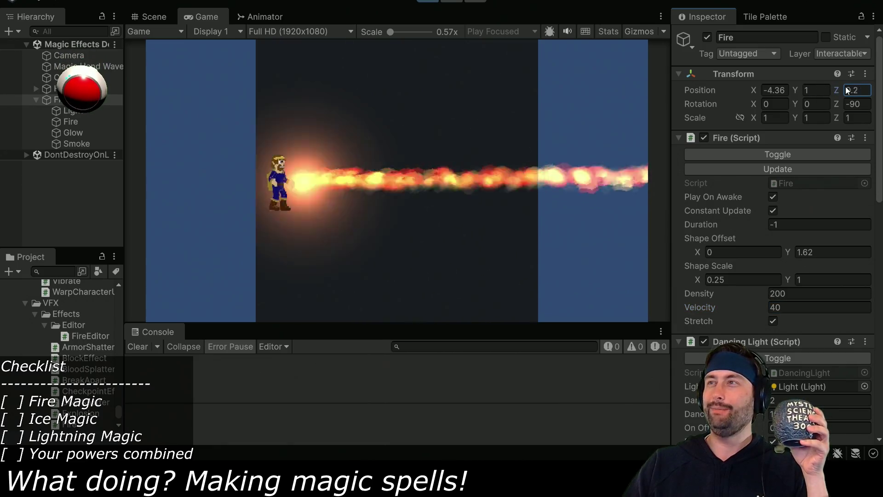
double_click(869, 91)
text(-1)
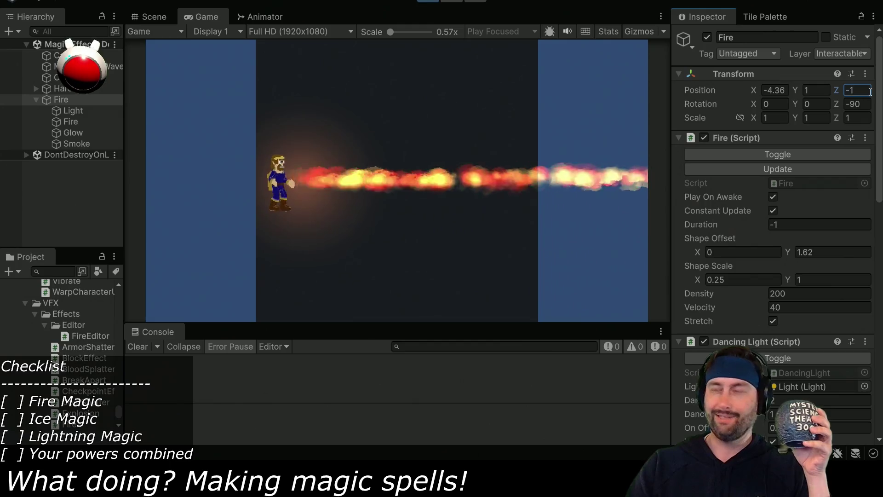
- Set Rotation Z to -90 so the flame shoots horizontally, then exit play mode
drag(835, 107, 594, 112)
mouse_move(790, 173)
mouse_down()
mouse_move(420, 139)
mouse_move(799, 43)
mouse_move(482, 73)
mouse_move(332, 139)
mouse_move(771, 119)
mouse_move(192, 105)
mouse_move(661, 134)
mouse_move(82, 114)
mouse_move(850, 117)
mouse_move(87, 99)
mouse_move(855, 119)
mouse_up()
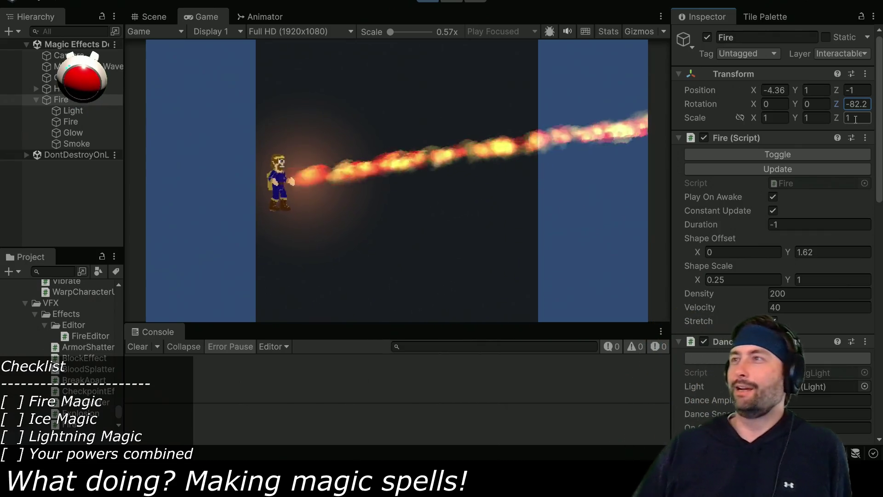
click(863, 104)
text(-90)
key(Return)
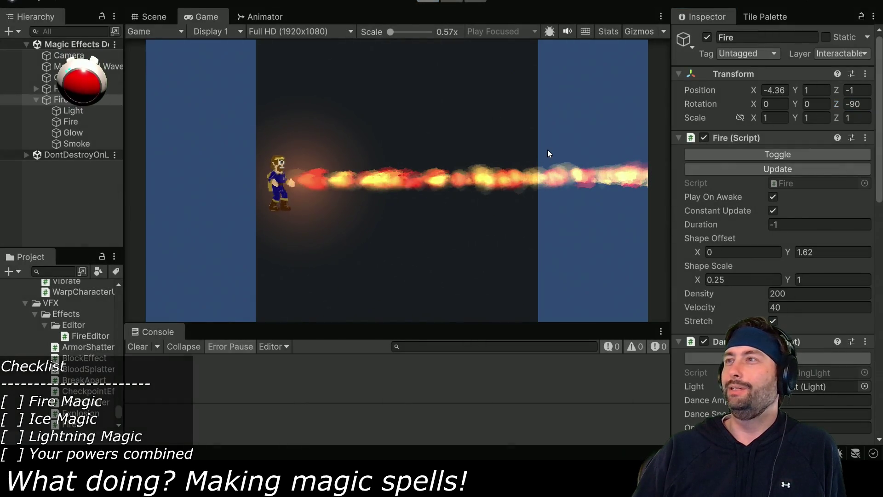
key(ctrl+p)
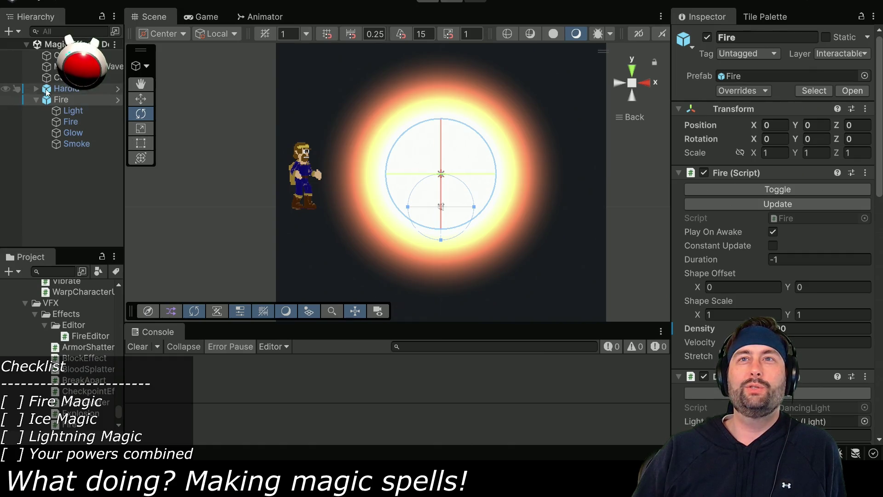
- Duplicate the Cube and rename the copy 'Wall'
click(57, 78)
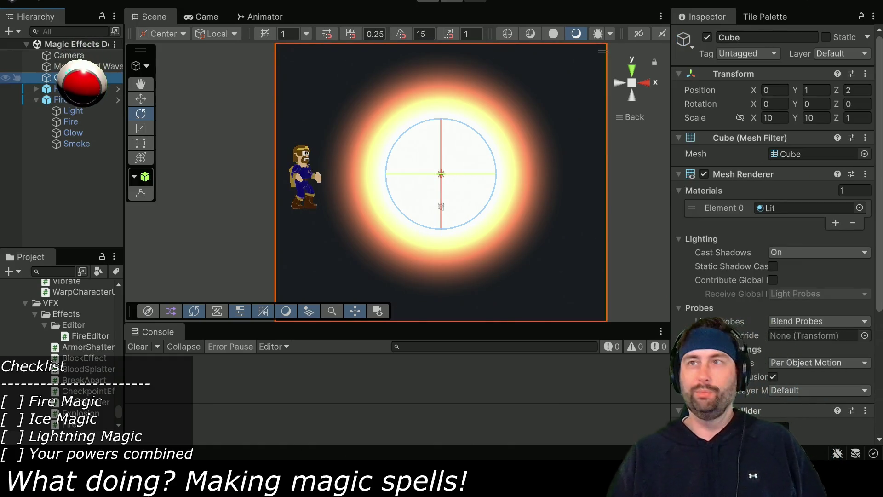
key(ctrl+d)
key(F2)
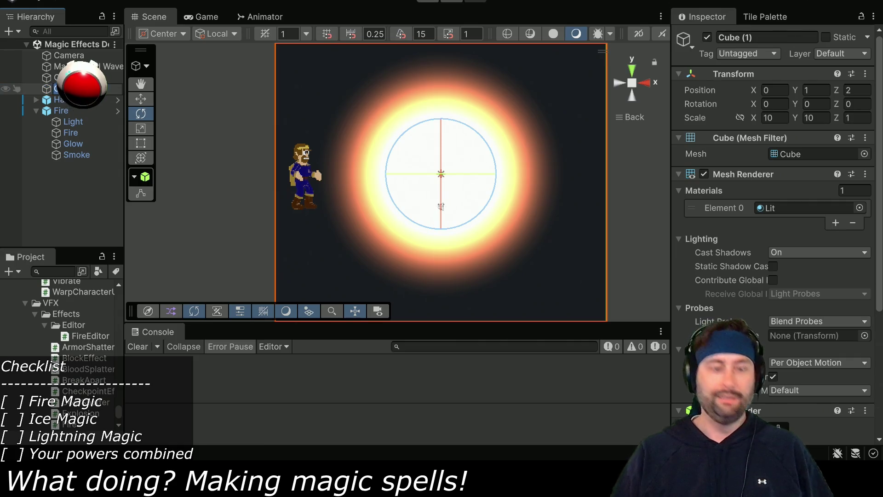
text(Wall)
key(Return)
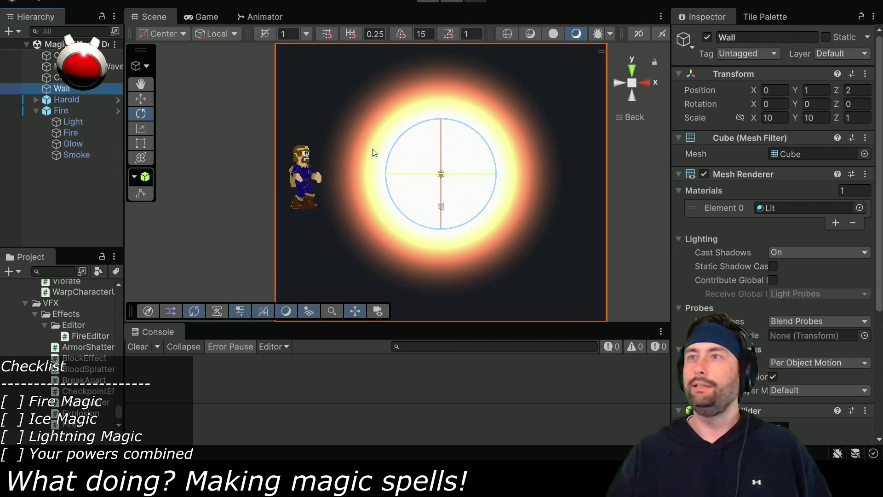
key(f)
- Place the Wall at X 4.6 and Position Z 0, with Scale X 1
click(136, 101)
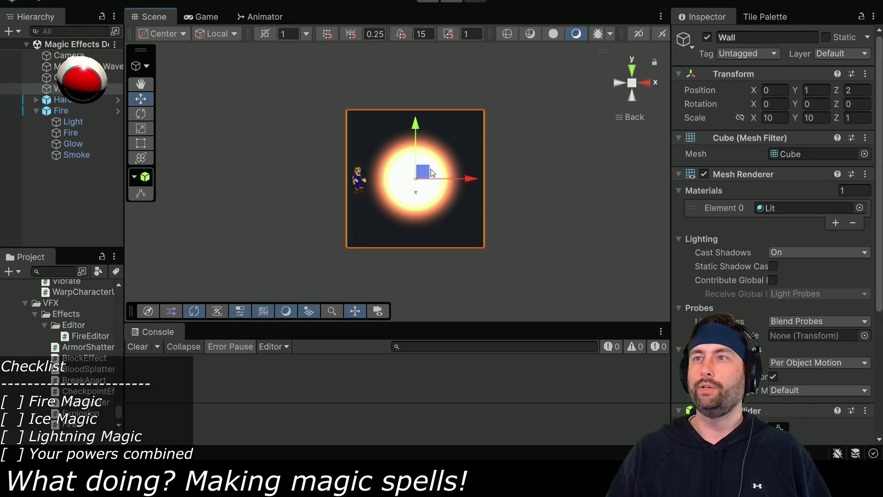
drag(468, 179, 567, 181)
click(776, 117)
text(1)
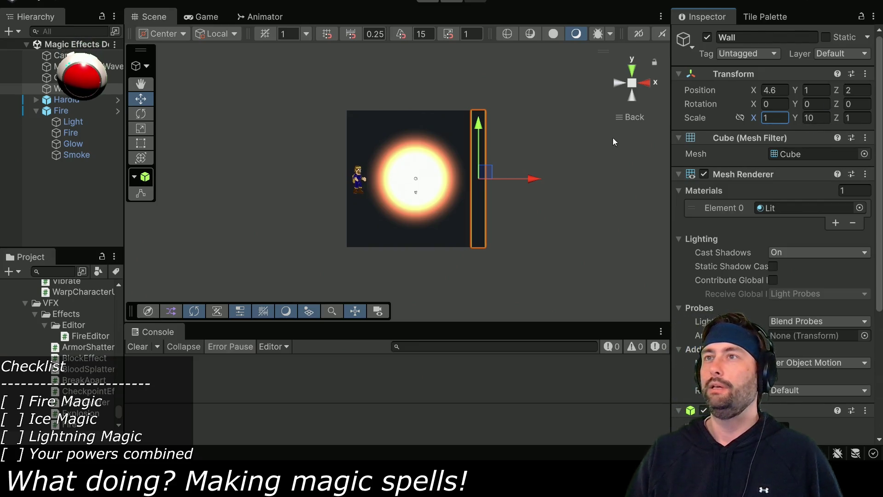
mouse_move(534, 105)
mouse_down()
mouse_move(529, 135)
mouse_move(222, 274)
mouse_up()
drag(486, 236, 471, 237)
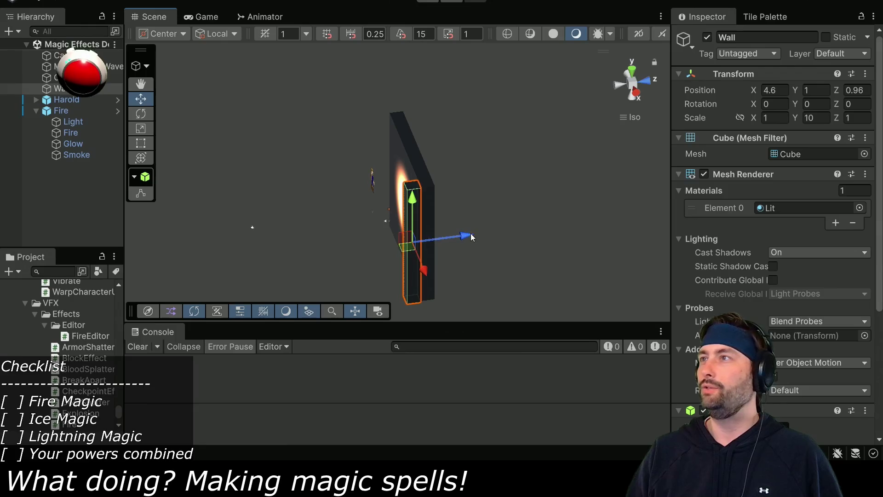
text(0)
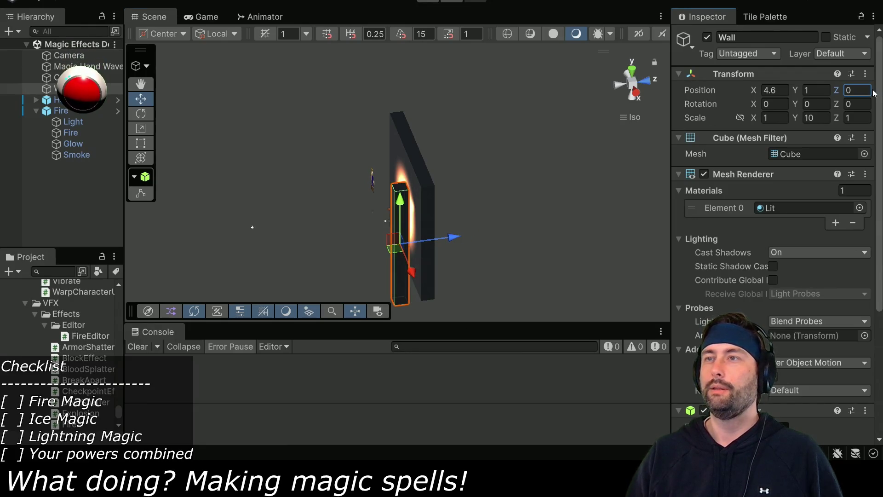
- Remove the Wall's 3D Box Collider
scroll(760, 290, down, 5)
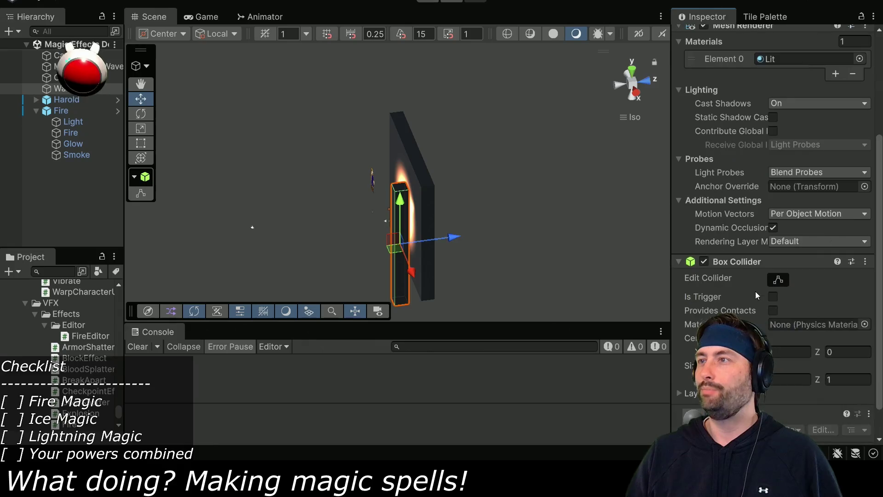
click(865, 262)
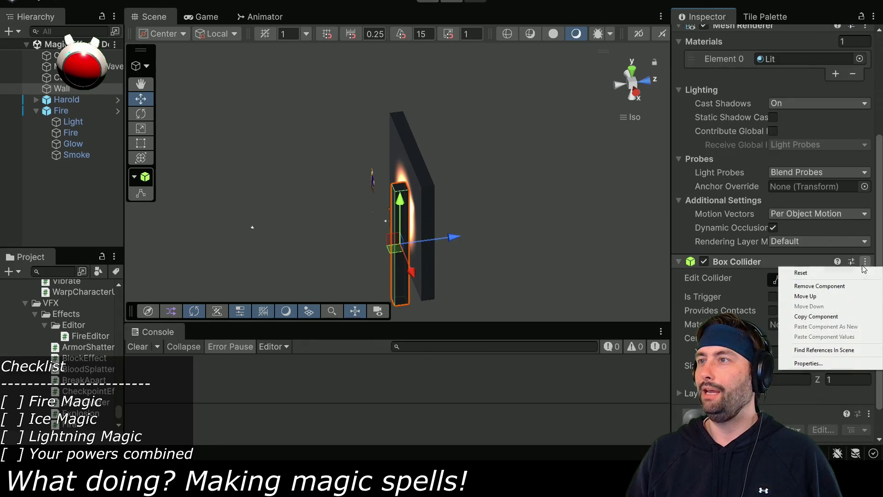
click(819, 286)
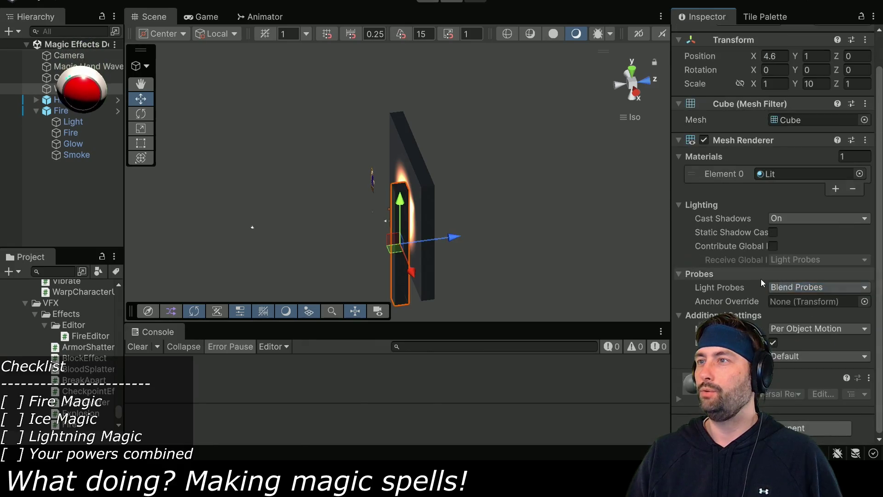
- Add a Box Collider 2D component to the Wall
click(814, 427)
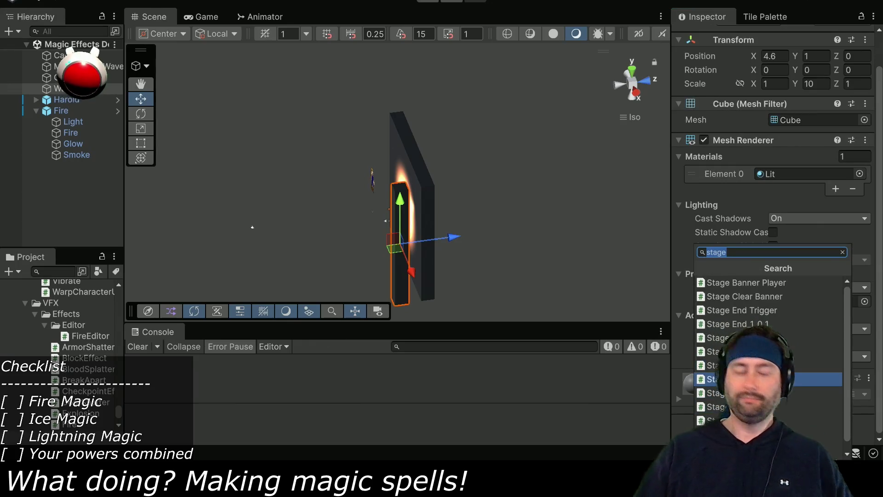
text(2d)
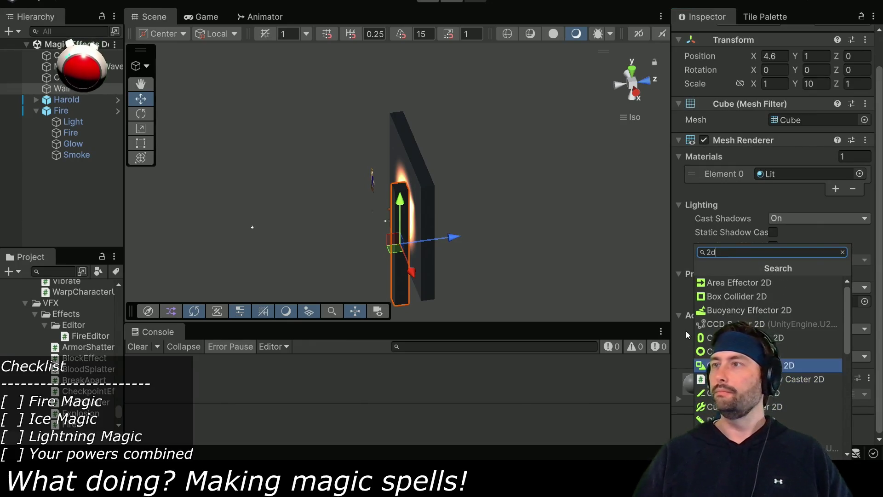
click(729, 296)
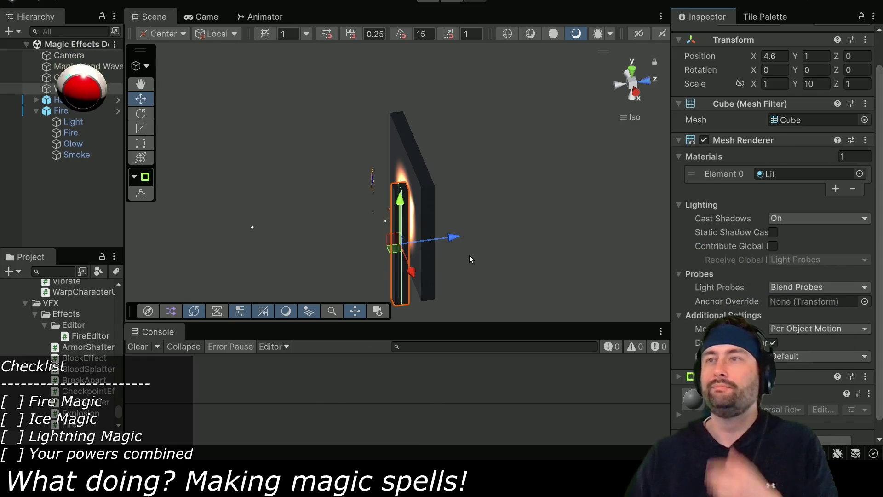
drag(452, 273, 503, 237)
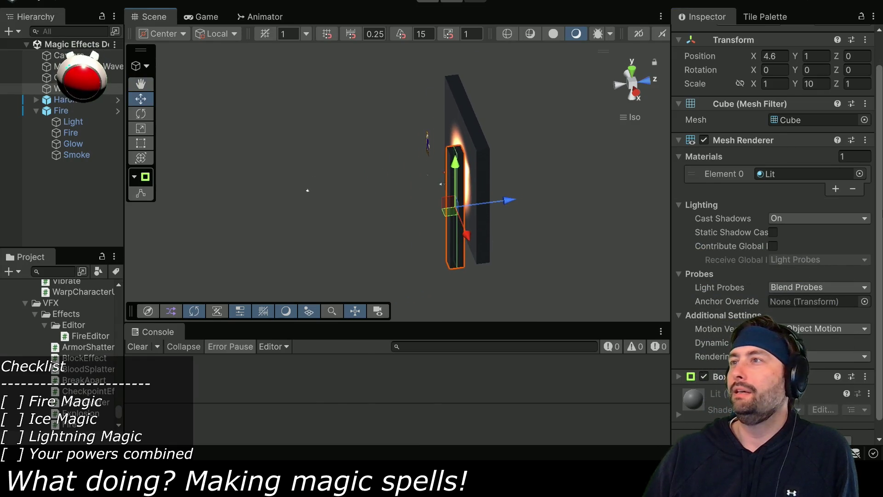
click(68, 272)
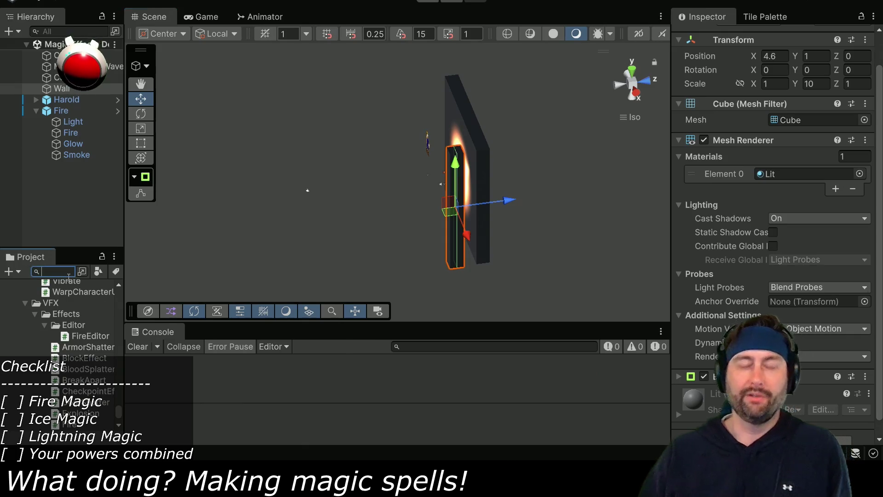
- Assign the green 'Material' to the Wall's Element 0 and realign the scene view
click(859, 174)
mouse_move(739, 171)
mouse_down()
mouse_move(562, 101)
mouse_move(293, 61)
mouse_move(273, 81)
mouse_up()
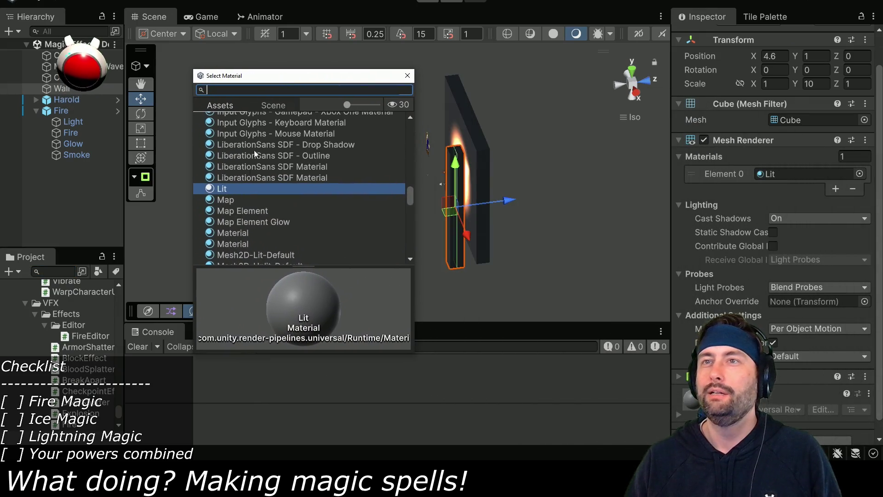
click(229, 203)
click(230, 222)
click(230, 215)
click(230, 221)
click(231, 232)
click(231, 244)
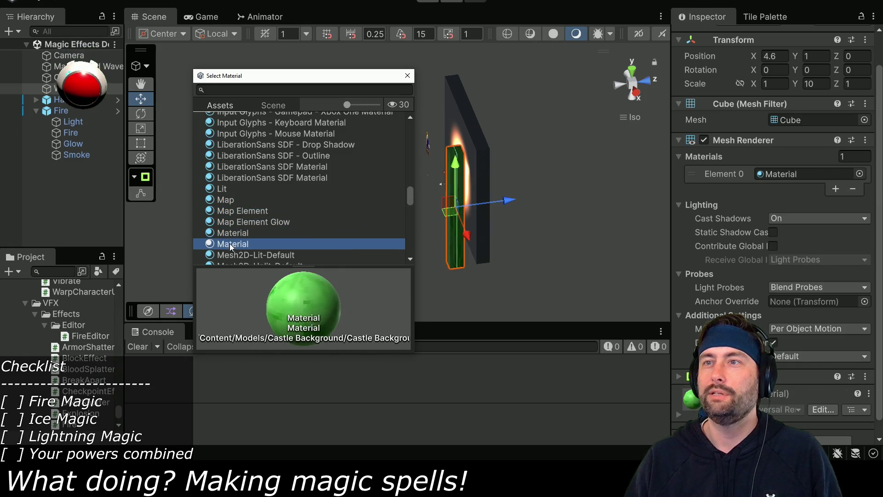
scroll(232, 254, down, 3)
double_click(233, 206)
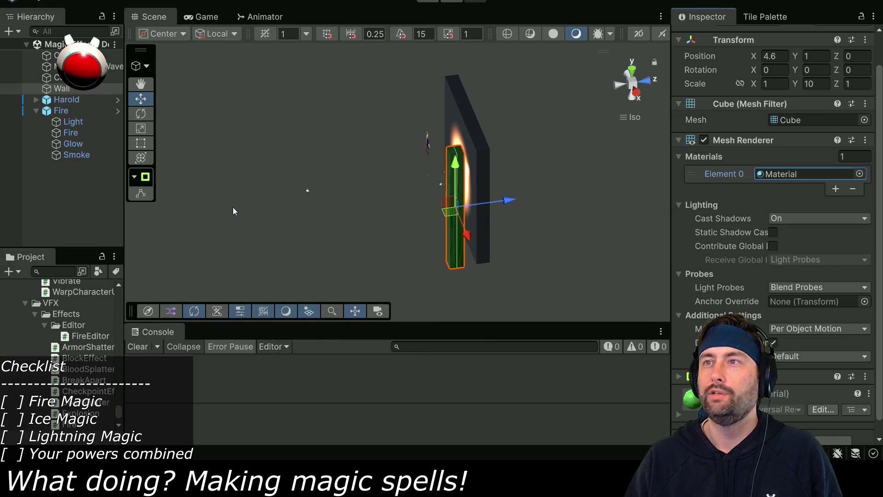
click(646, 81)
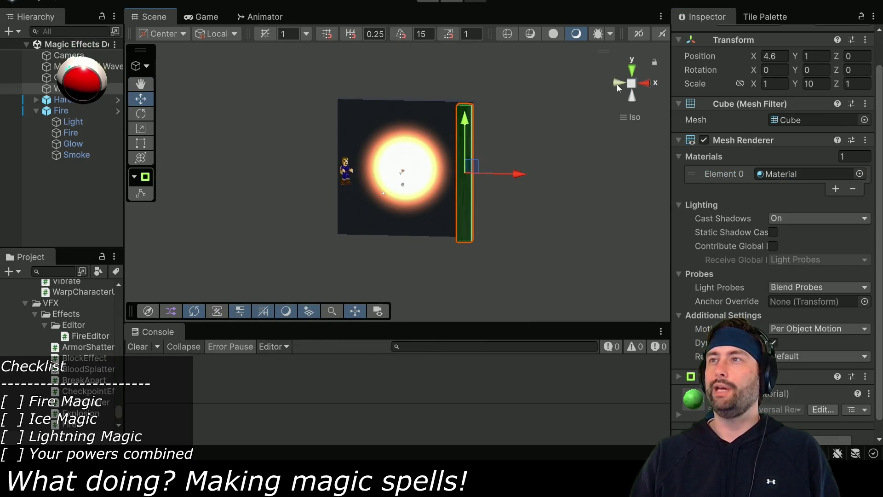
click(618, 88)
click(647, 85)
scroll(395, 202, up, 2)
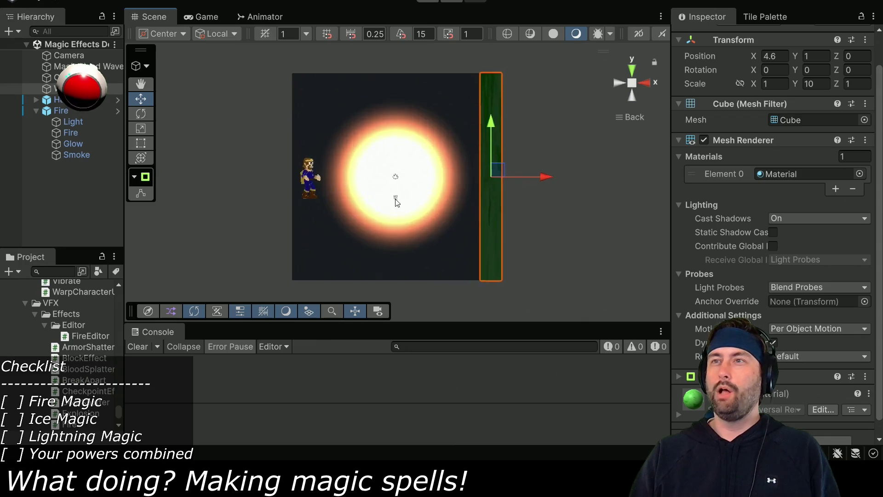
- Review the Fire prefab's components, then select its child Fire particle system
scroll(395, 202, up, 1)
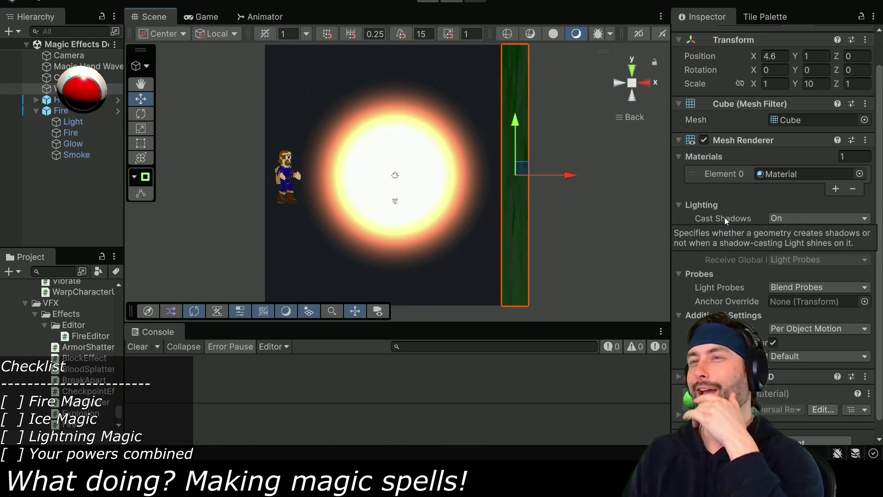
click(62, 111)
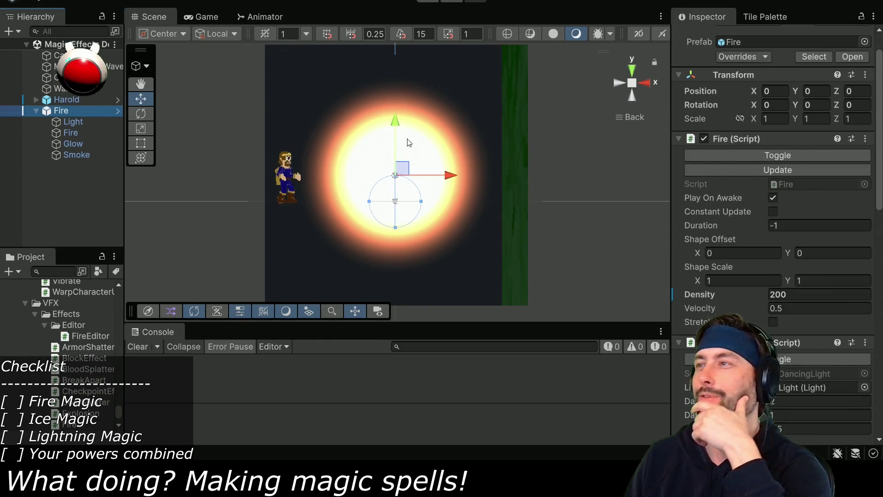
scroll(763, 244, down, 5)
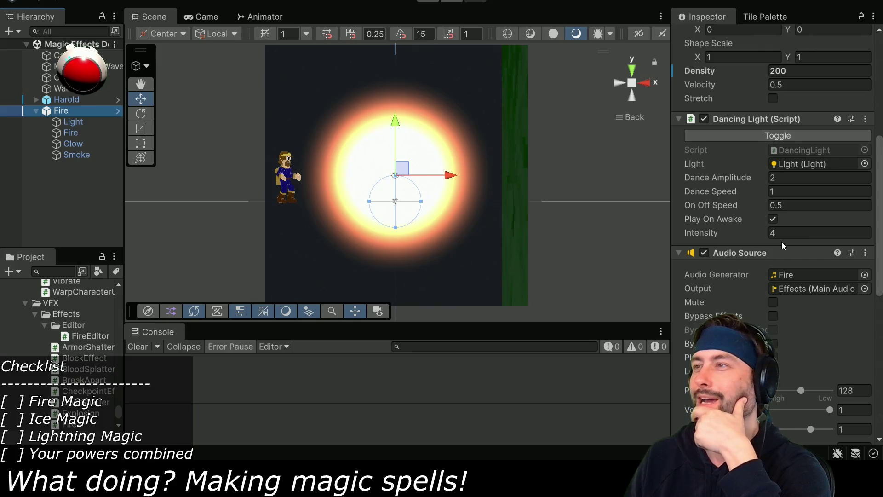
scroll(771, 241, down, 7)
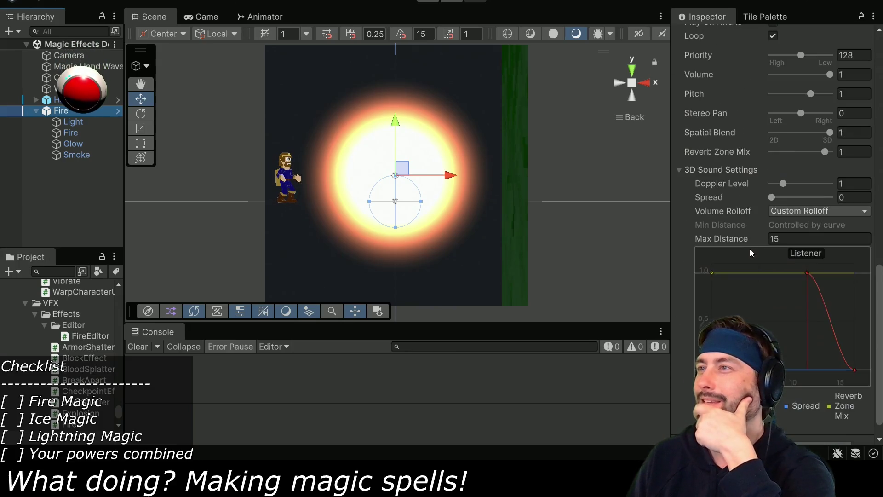
scroll(749, 250, up, 5)
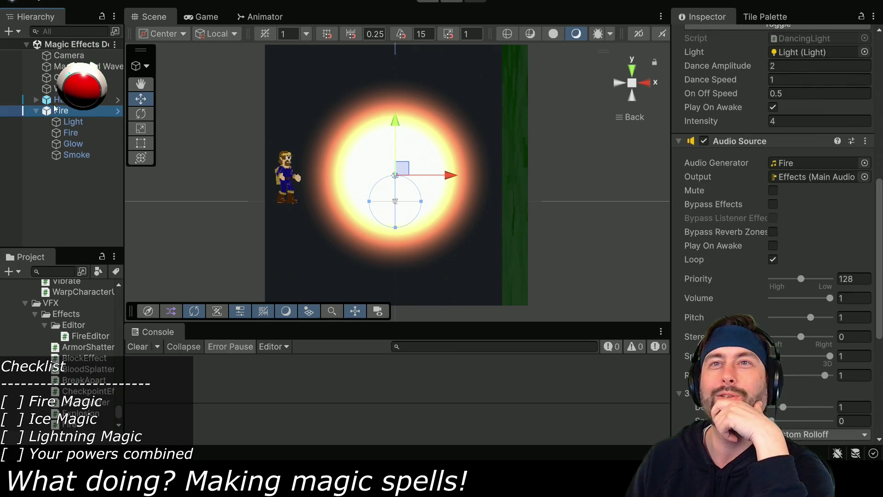
click(71, 133)
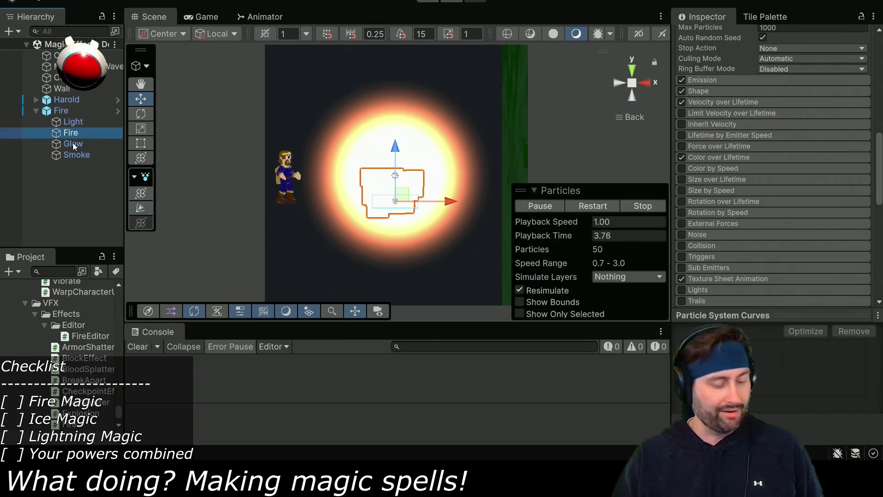
- Select the Fire, Glow and Smoke emitters and enable World collision in 2D mode
shift+click(71, 157)
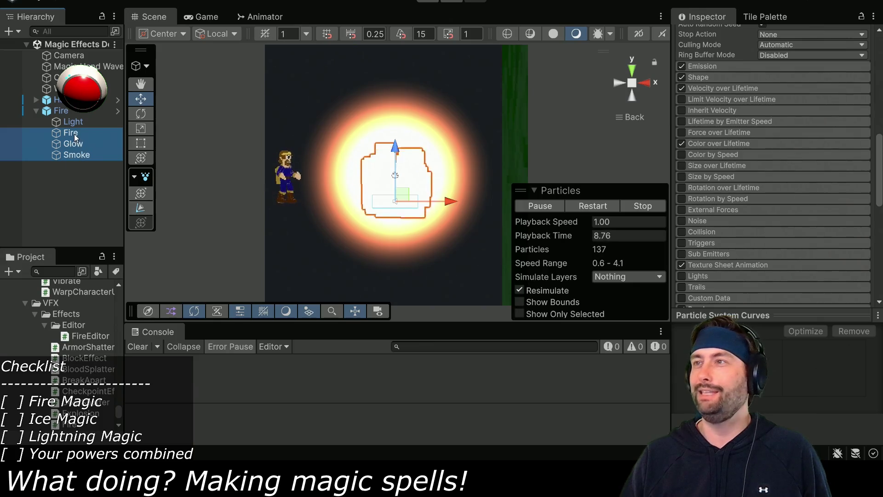
scroll(747, 213, down, 5)
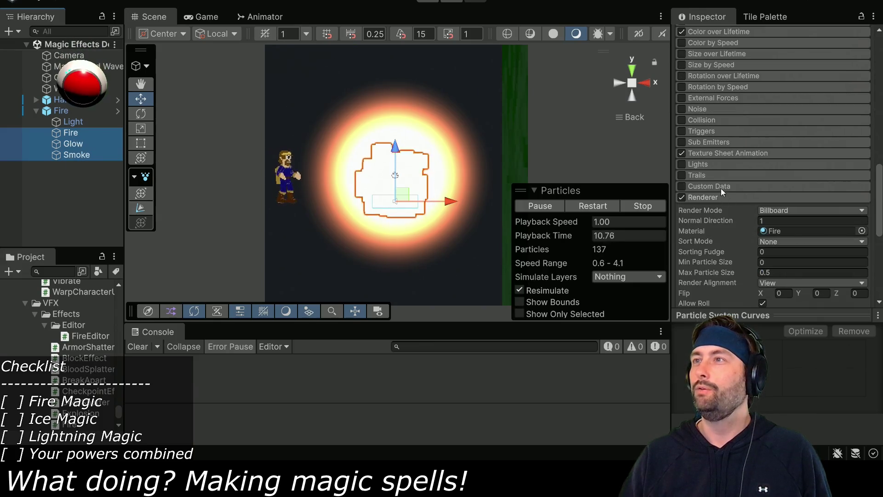
click(681, 119)
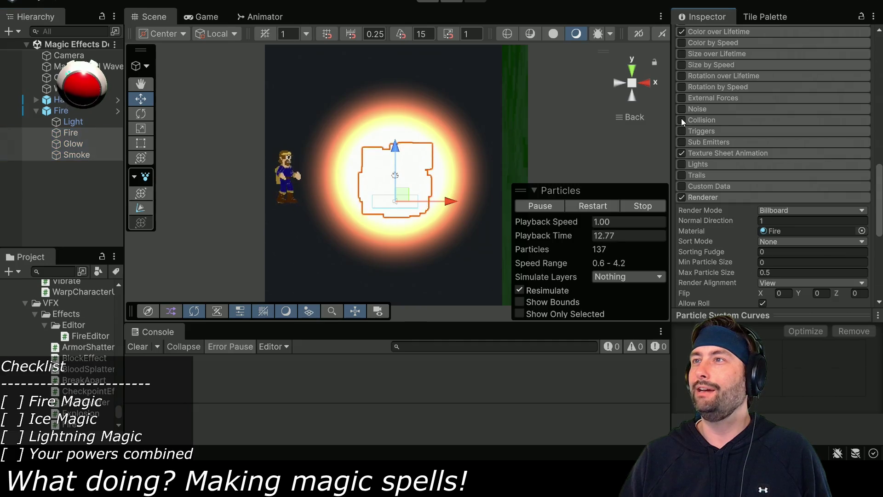
click(713, 120)
scroll(736, 133, down, 2)
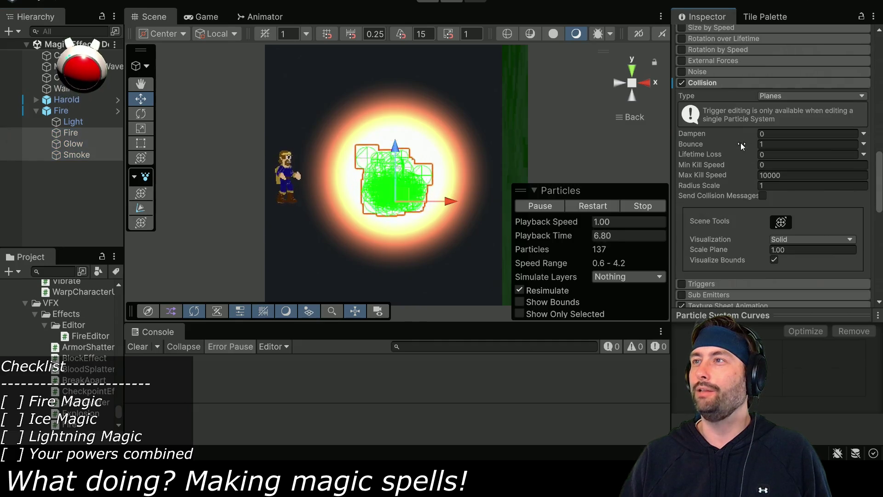
click(790, 95)
click(730, 92)
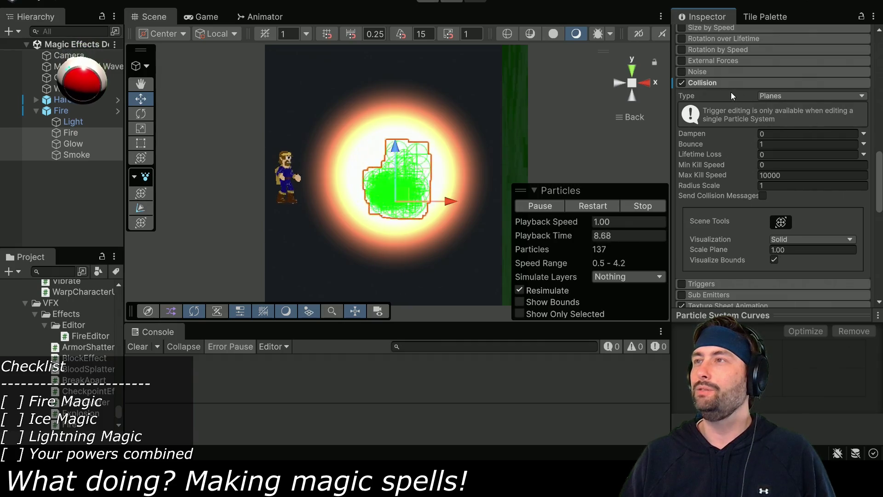
click(764, 96)
click(784, 116)
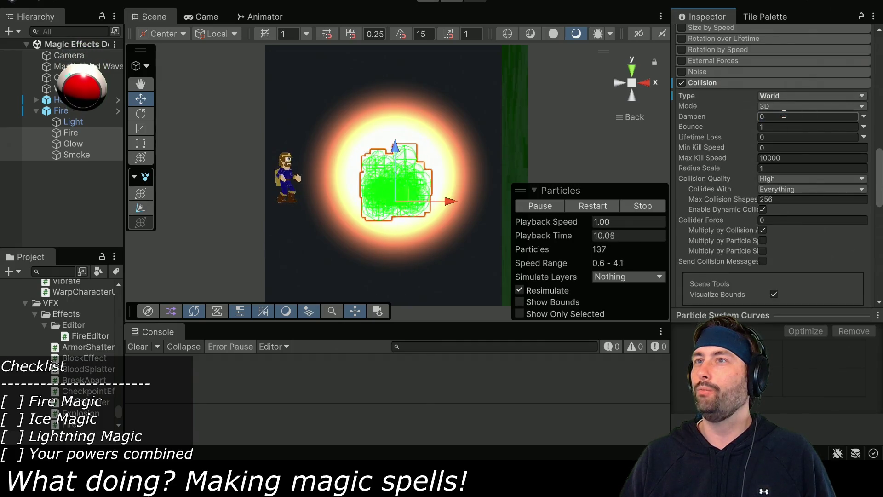
click(780, 125)
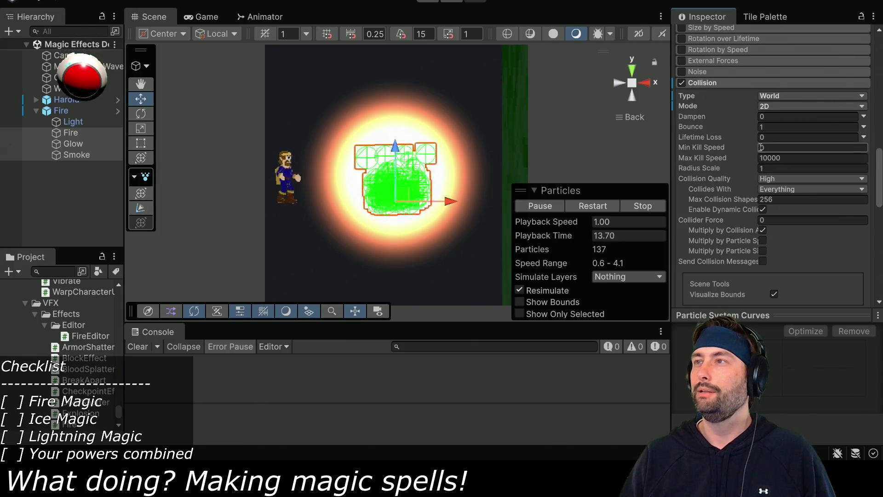
- Keep collision quality High, set Dampen to 0.25, and play the scene
click(781, 180)
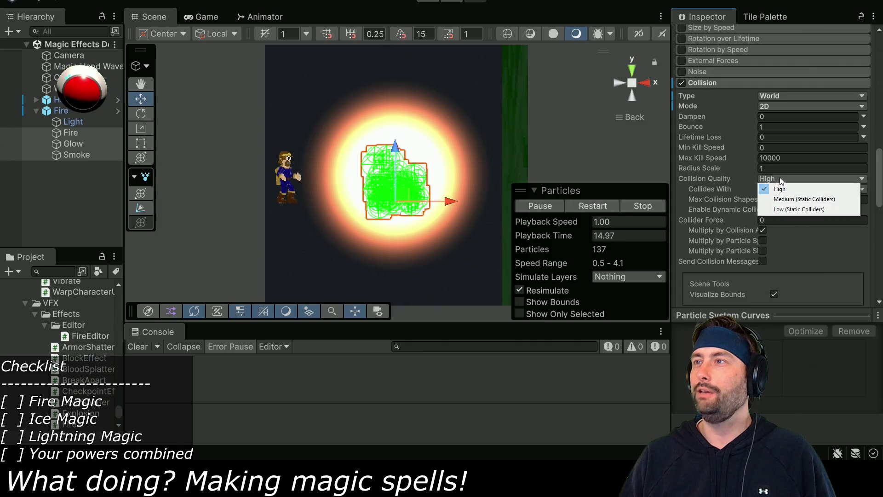
click(726, 179)
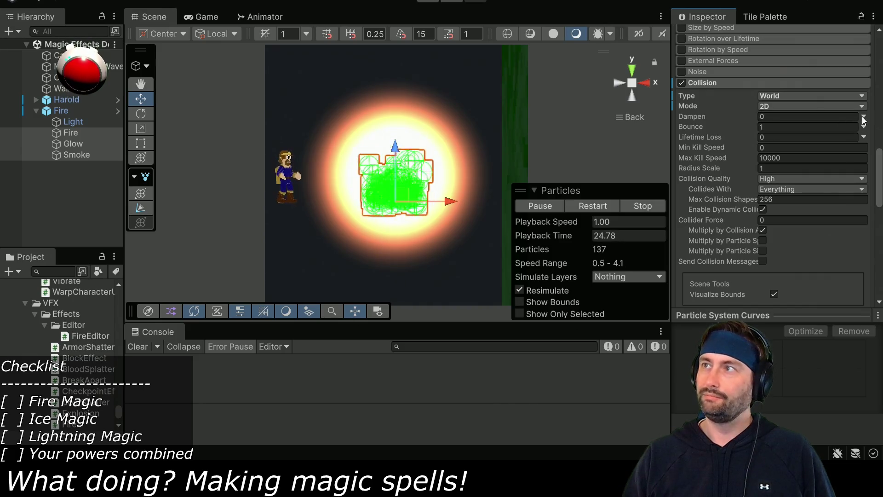
click(766, 116)
text(0.25)
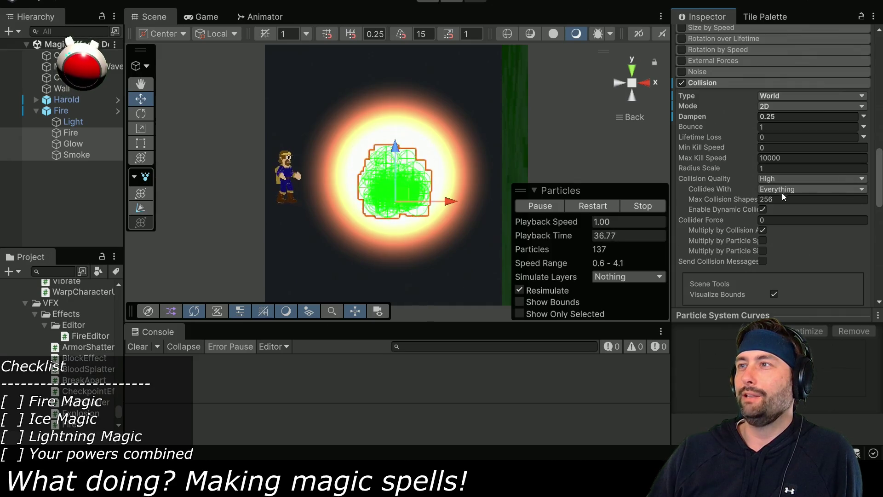
click(80, 112)
click(427, 2)
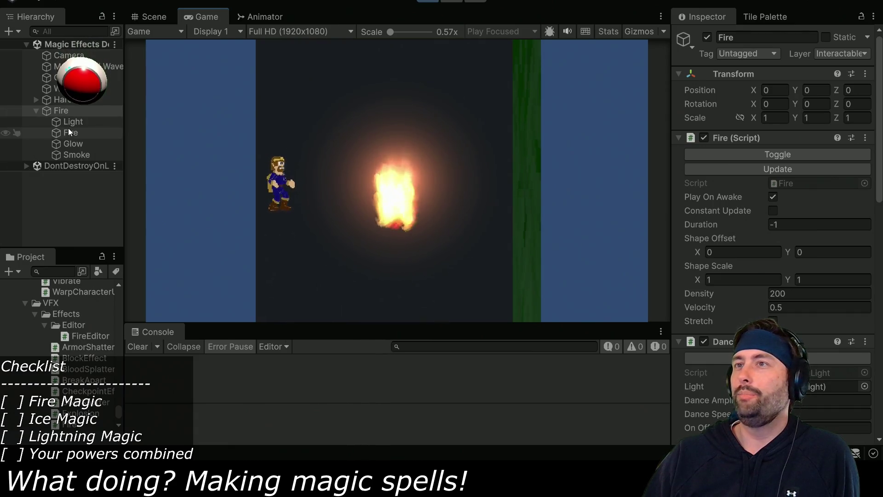
- Return to the scene, reselect the parent Fire object, and show the Game view
click(154, 18)
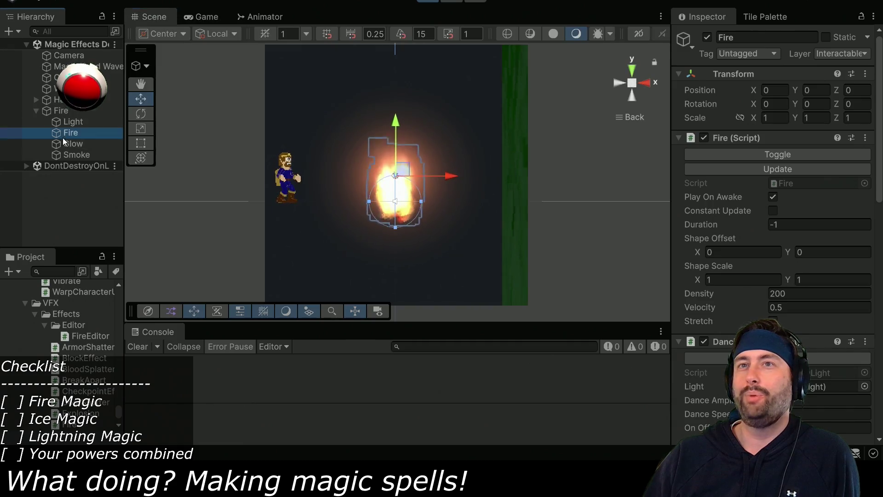
click(64, 134)
scroll(404, 208, up, 3)
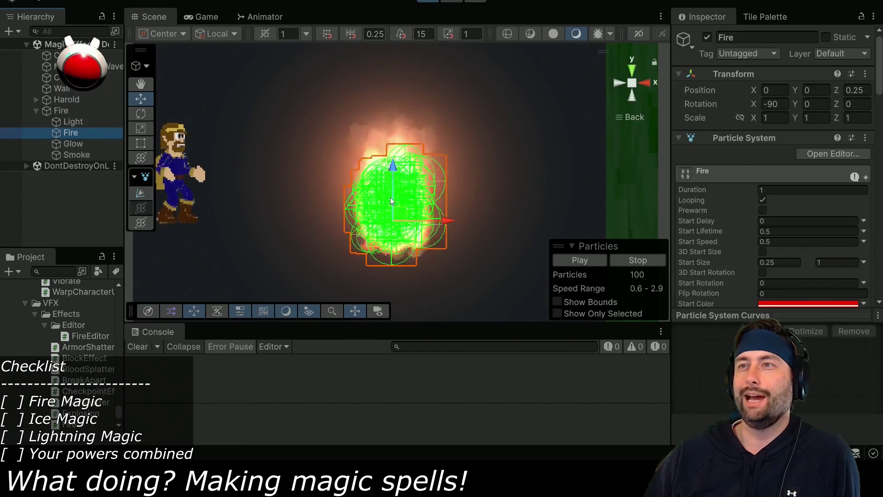
scroll(399, 195, down, 1)
scroll(399, 195, down, 2)
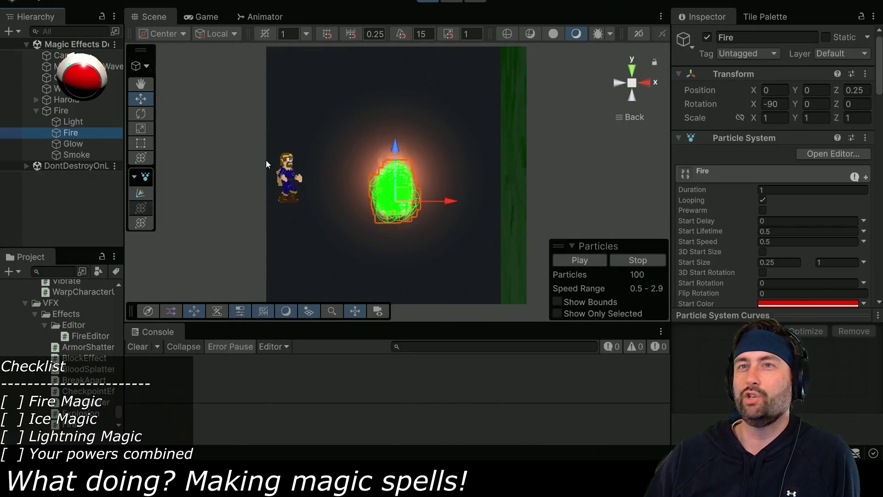
click(62, 111)
click(206, 17)
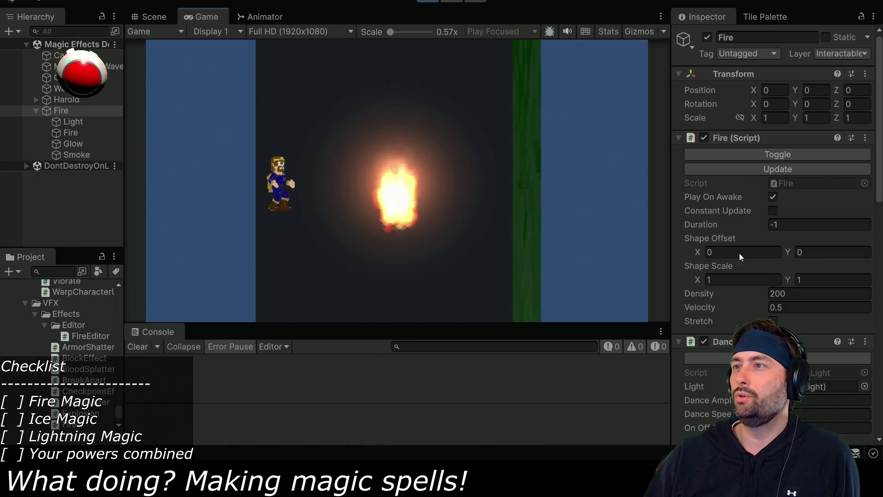
- Enable Constant Update, set Shape Scale X 0.25, Offset Y 1, Stretch, and Velocity 10
click(773, 210)
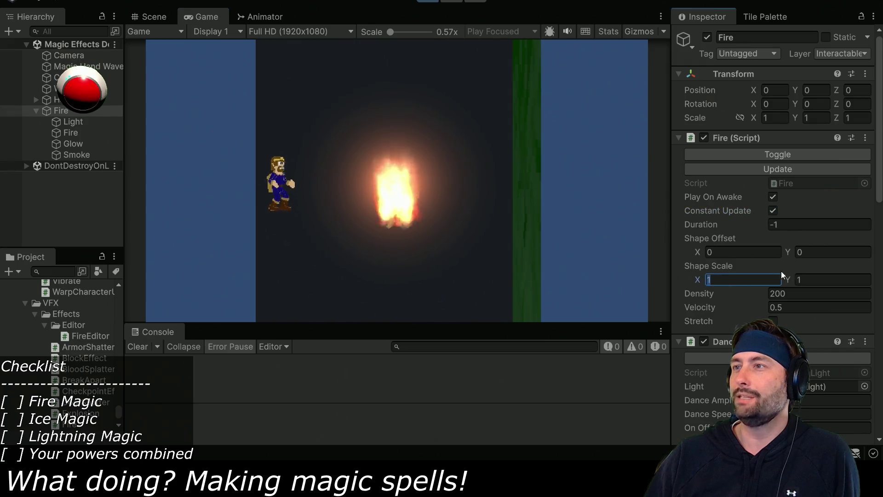
text(0.25)
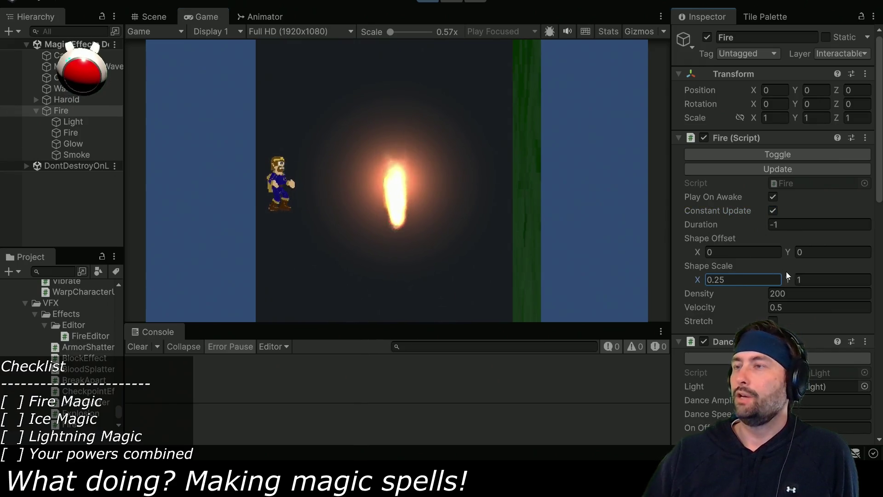
text(1)
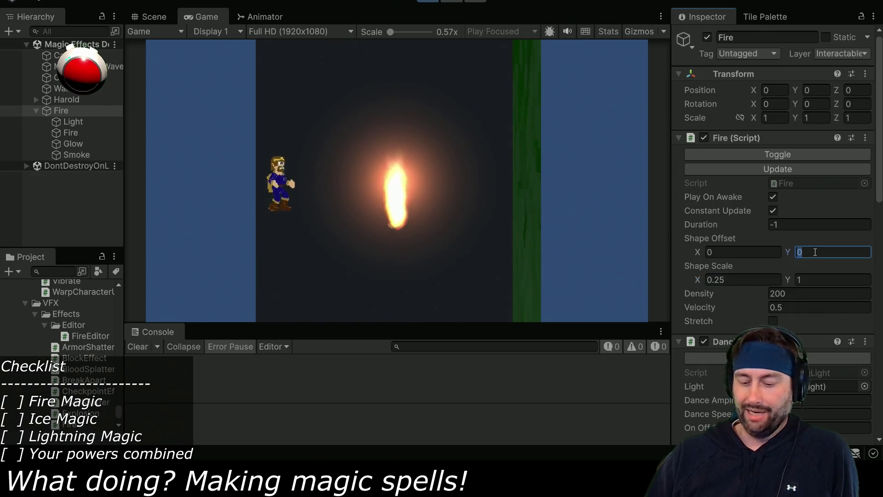
click(772, 321)
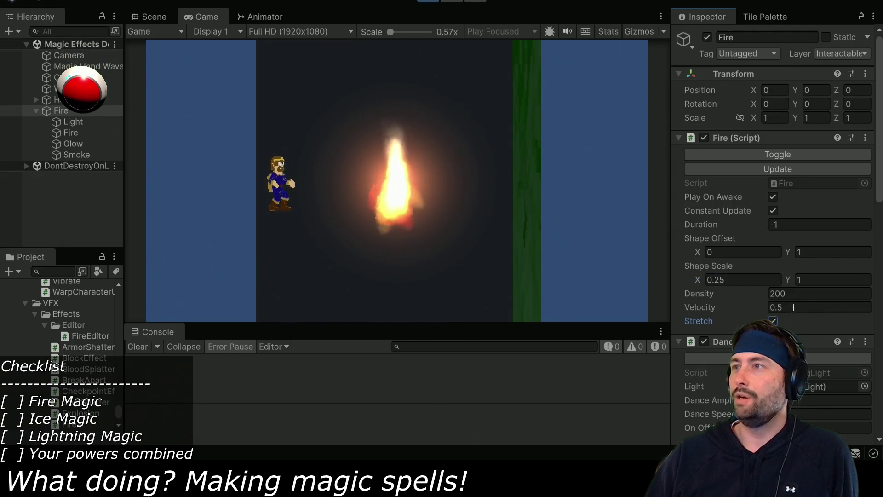
click(796, 307)
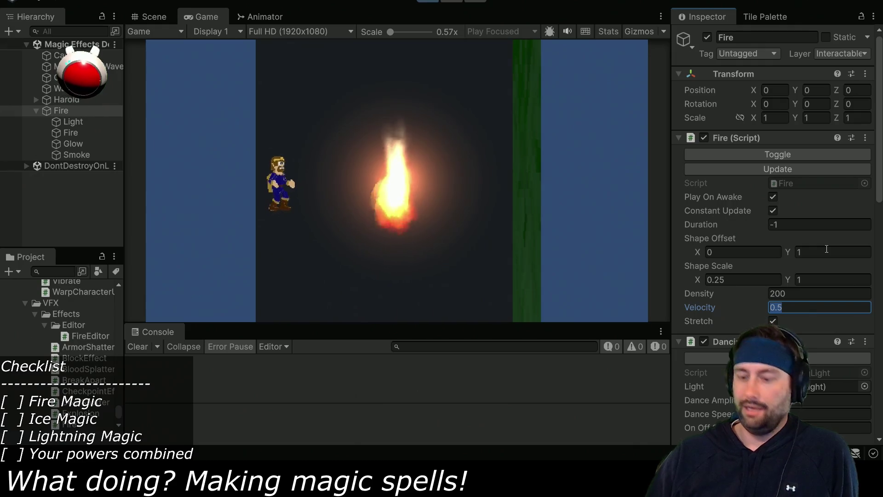
text(10)
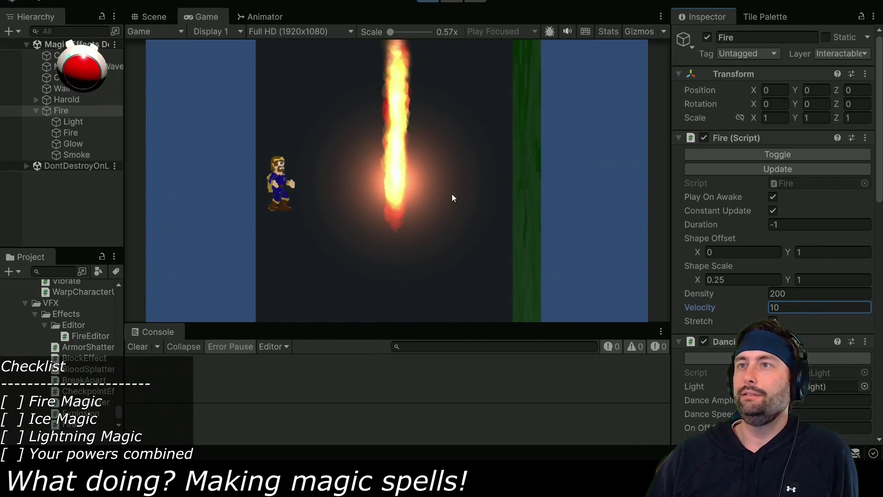
- Place the Fire at about X -3.2, Y 1, Rotation Z -90, with Velocity 15
click(776, 90)
text(-4)
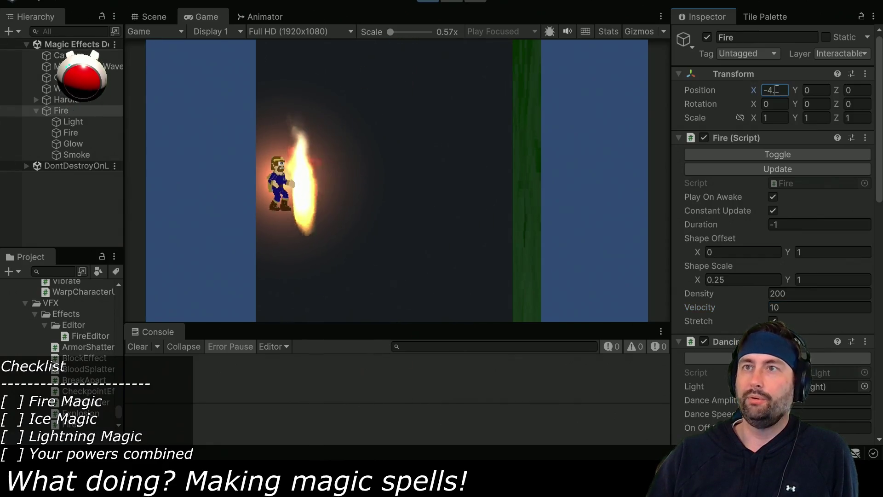
text(.25)
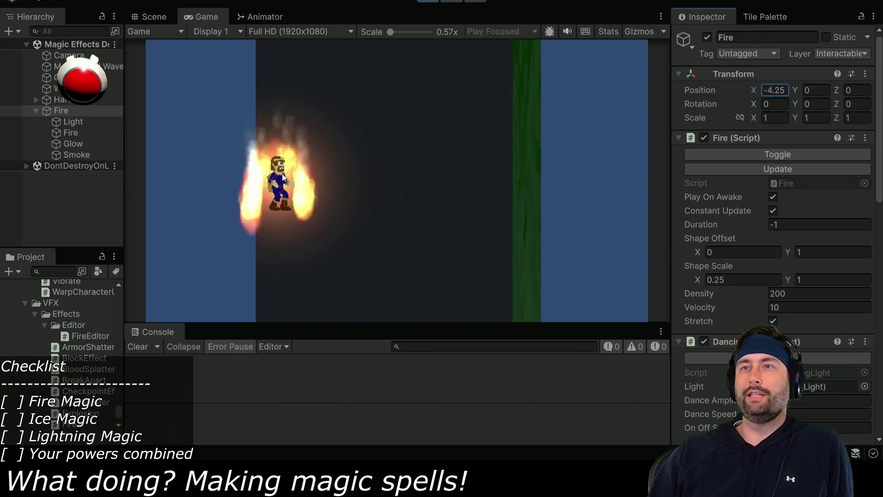
mouse_move(755, 93)
mouse_down()
mouse_move(801, 90)
mouse_move(783, 89)
mouse_up()
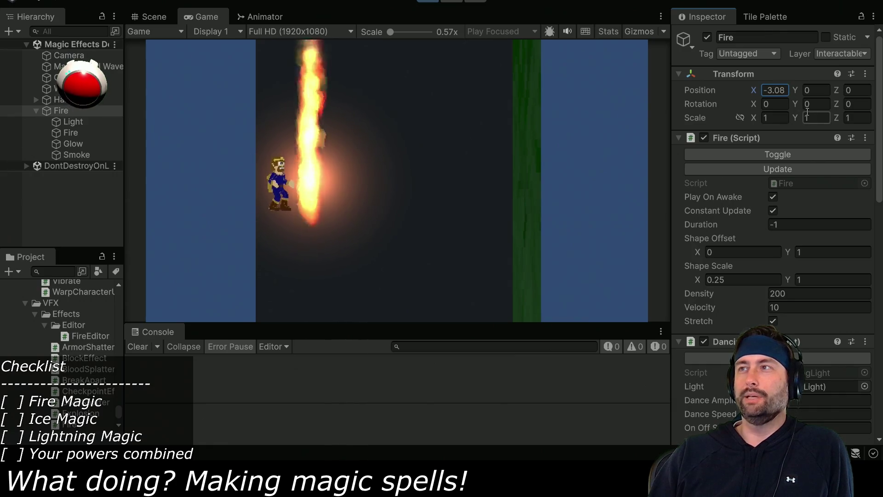
text(1)
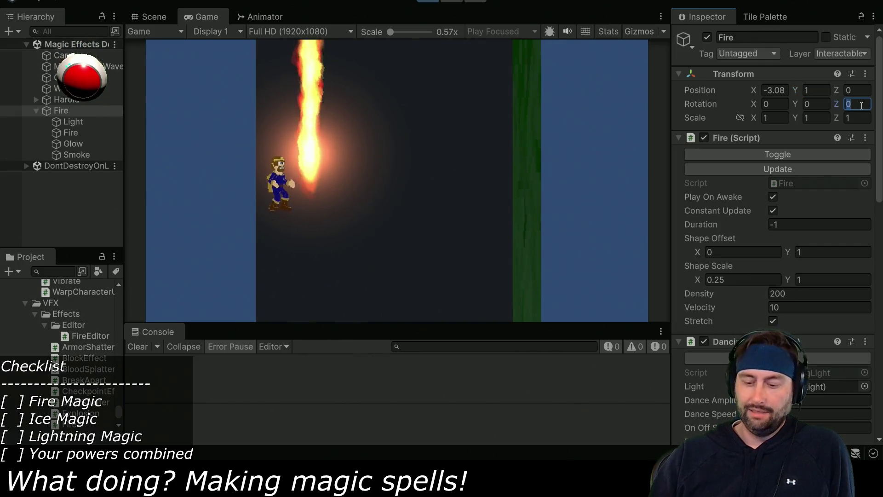
text(-90)
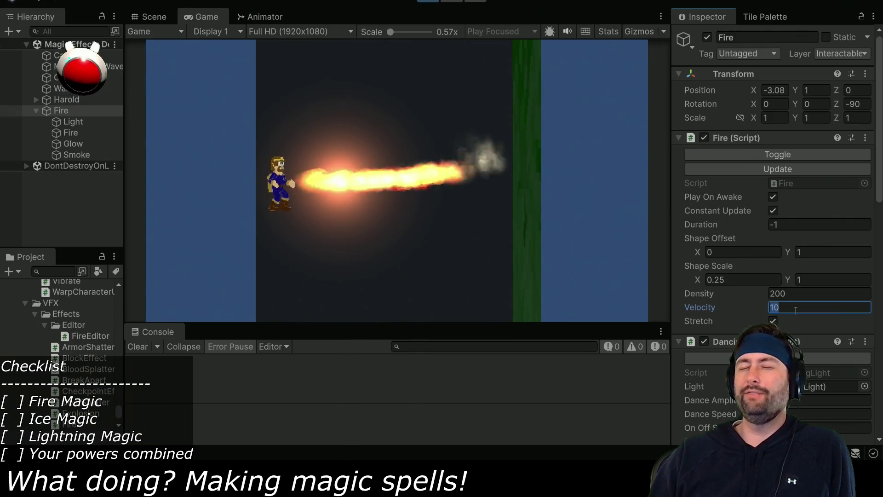
text(15)
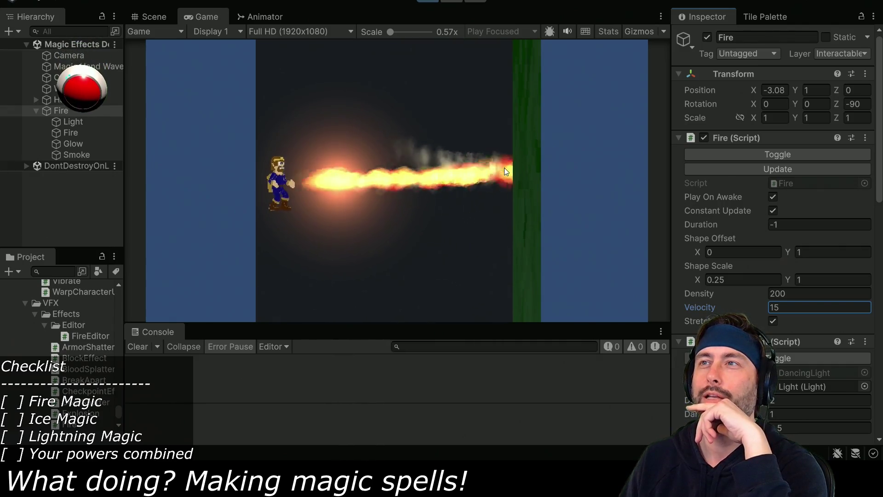
click(80, 124)
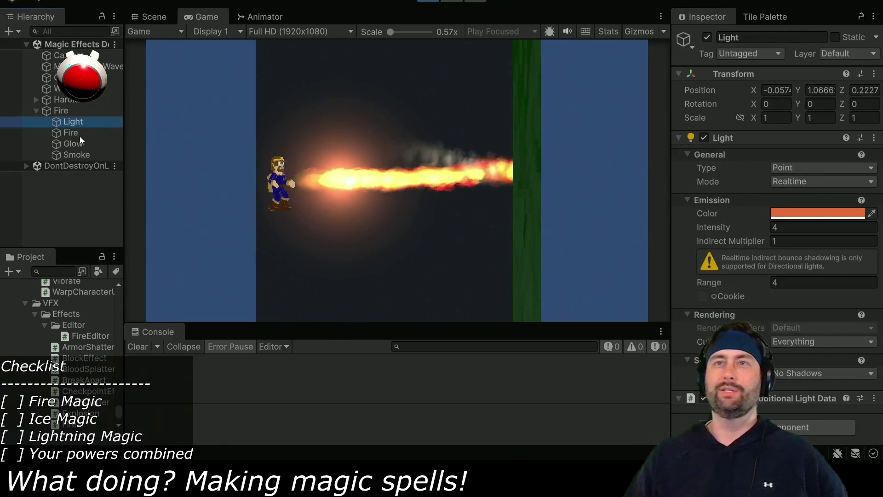
- Select the Fire, Glow and Smoke particle systems together in the Scene view
shift+click(78, 145)
click(152, 18)
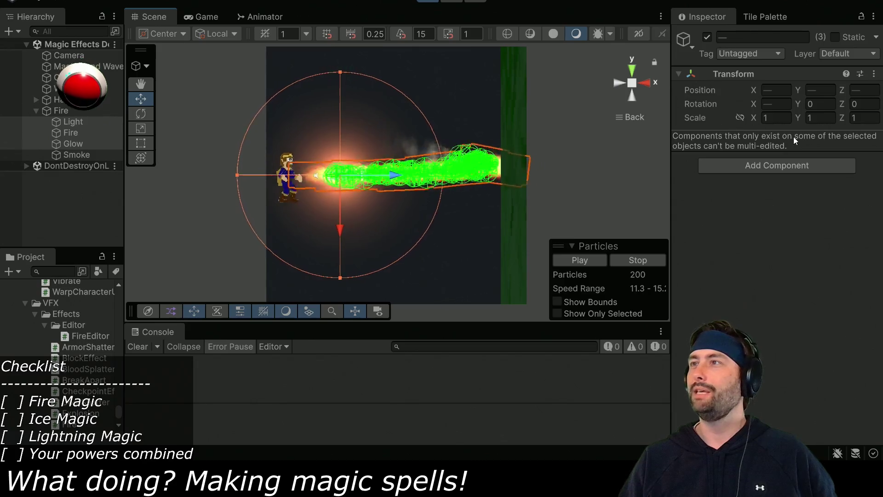
click(72, 133)
shift+click(74, 153)
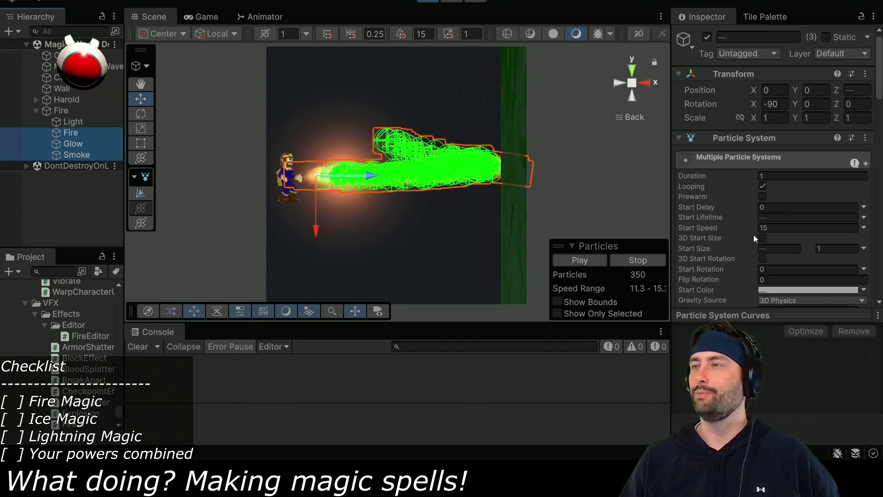
scroll(754, 236, down, 10)
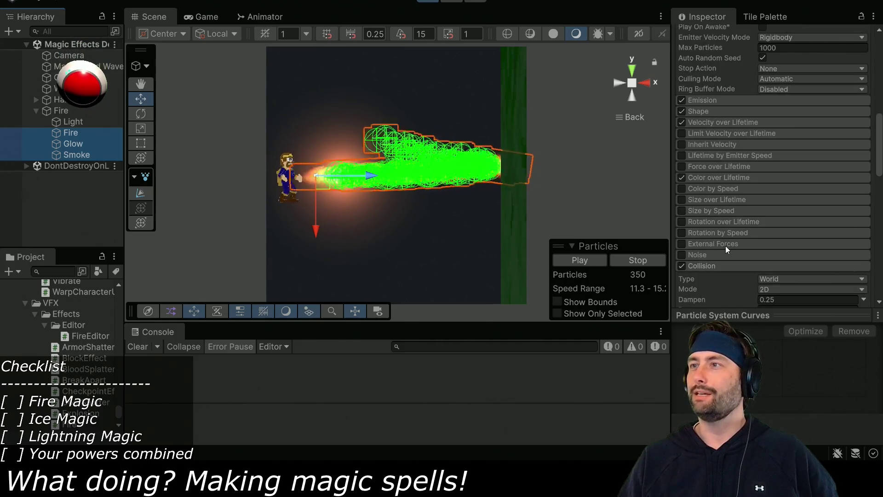
scroll(717, 268, down, 5)
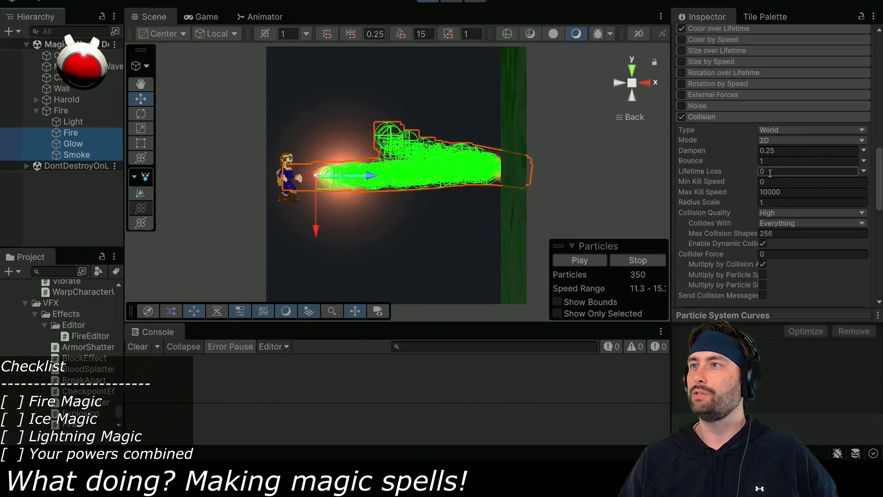
- Set the collision Radius Scale to 0.75 and Bounce to 0
text(0.25)
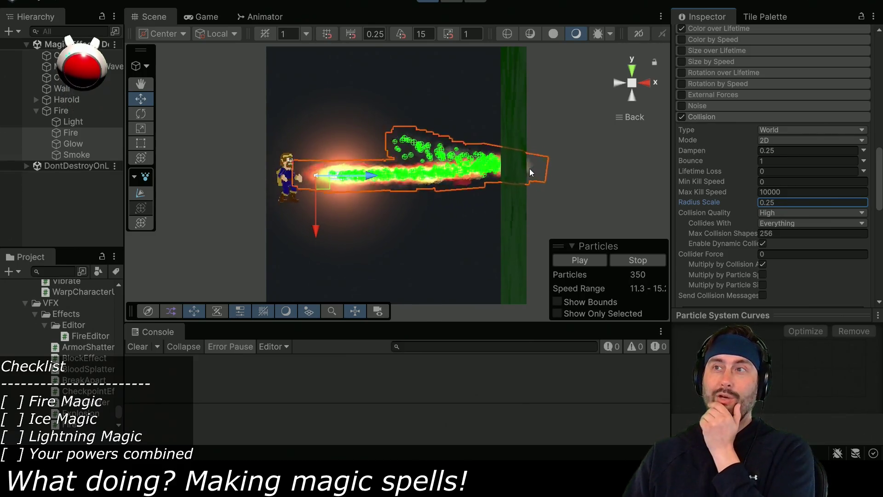
click(797, 202)
text(0.35)
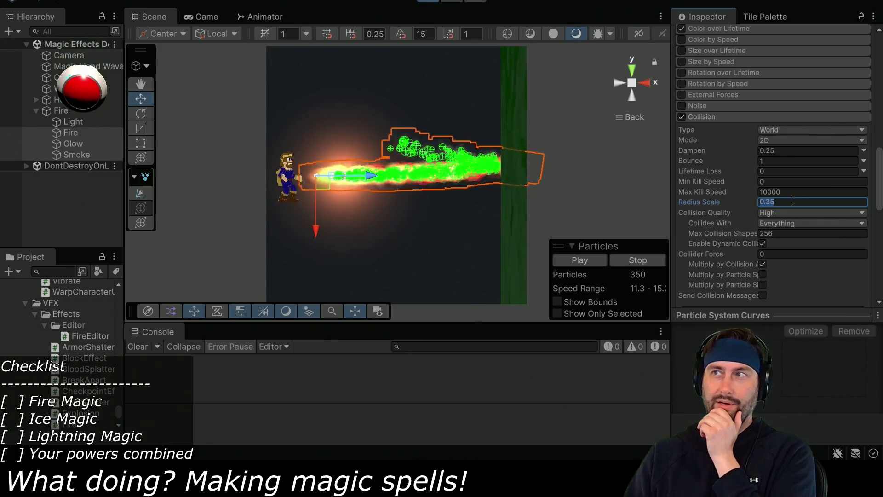
key(BackSpace)
key(BackSpace)
text(5)
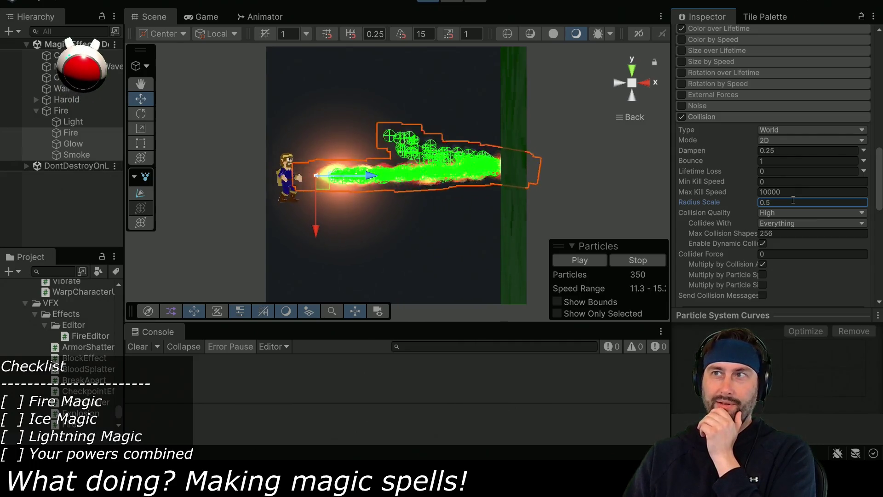
key(BackSpace)
text(6)
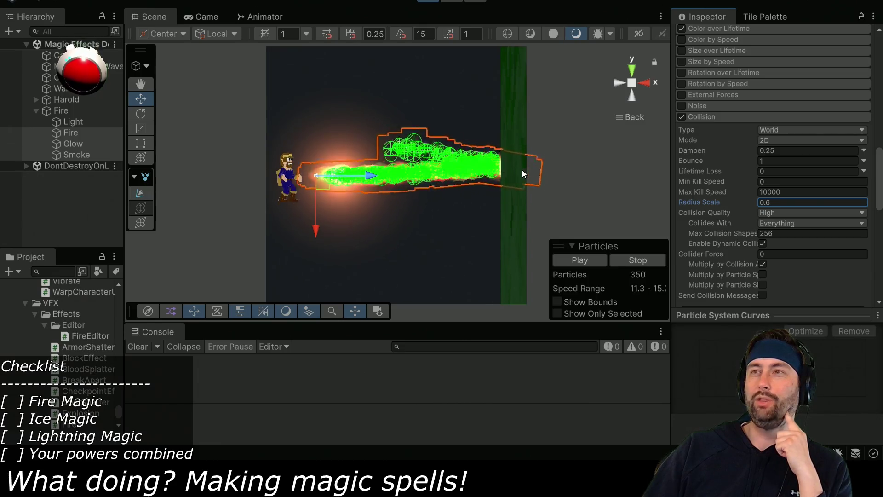
click(787, 201)
text(0.75)
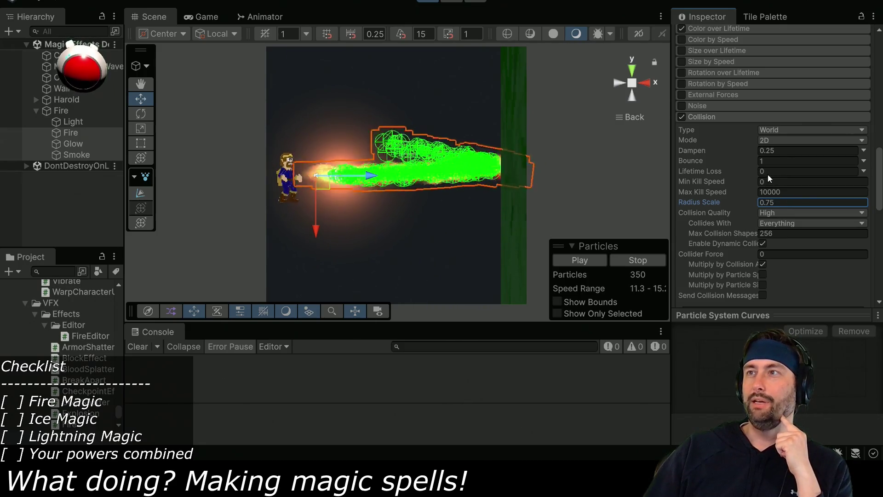
click(769, 160)
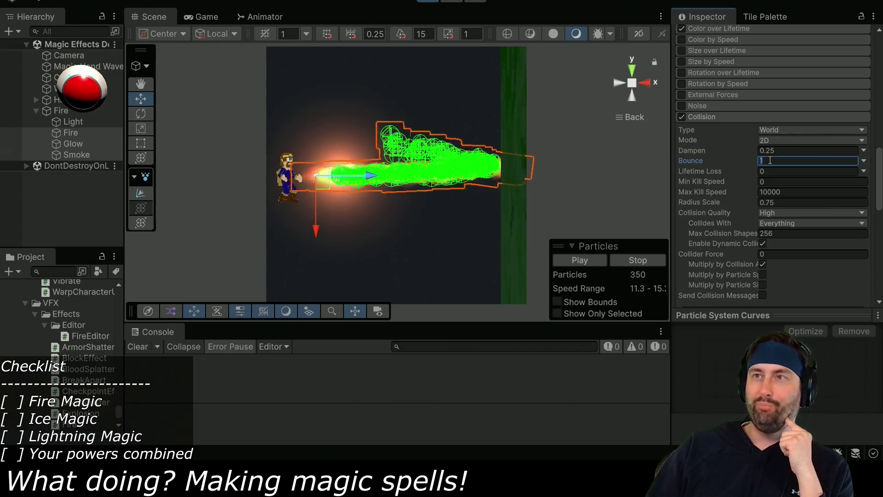
text(0)
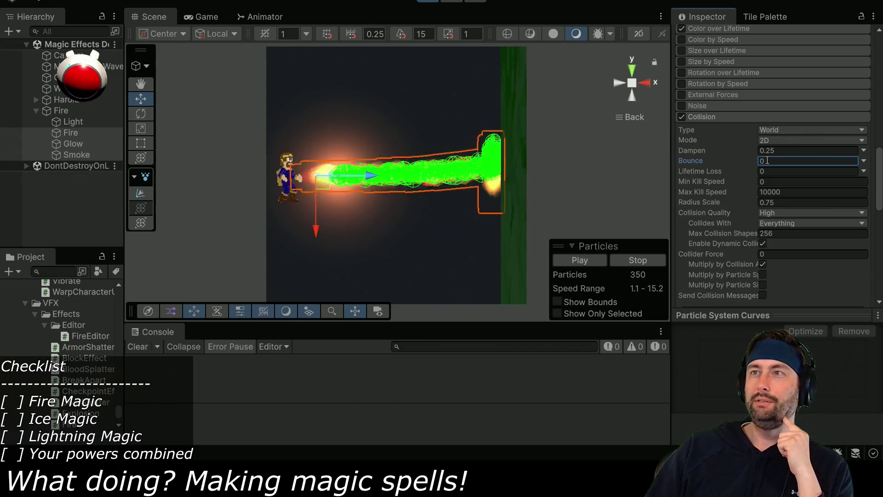
click(200, 20)
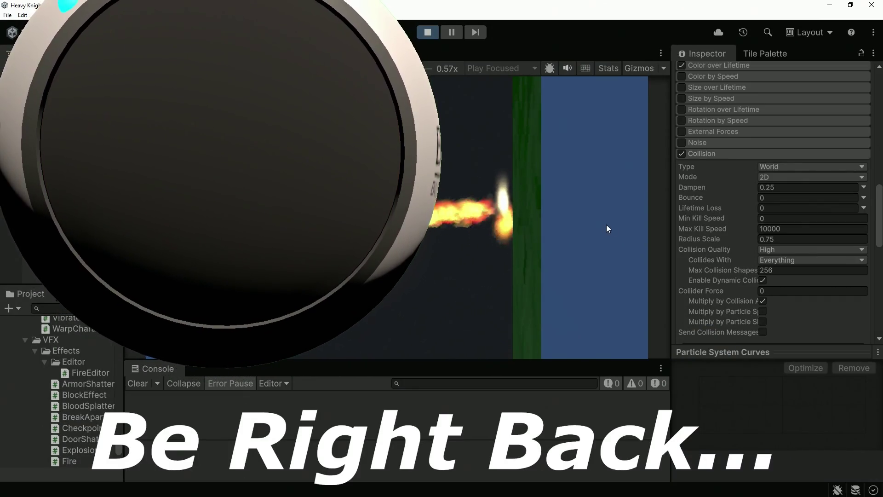
- Adjust the collision Dampen and Bounce values, settling on Dampen 0.5
click(779, 187)
text(0)
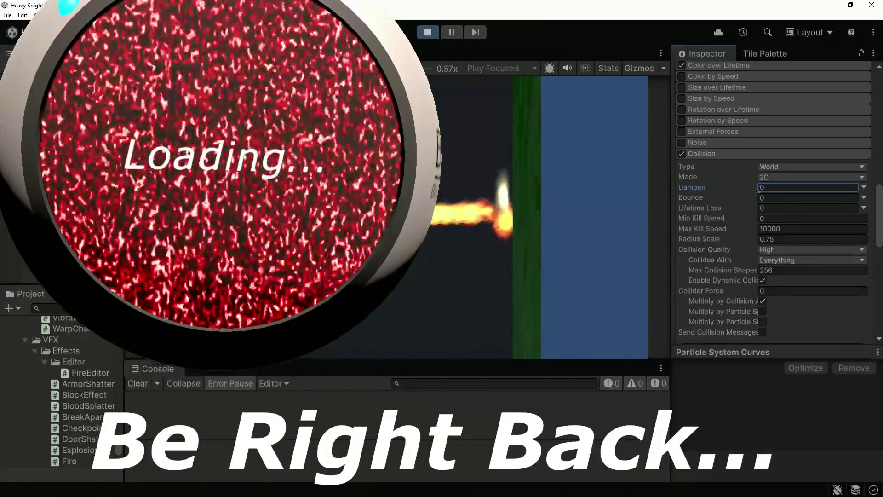
drag(754, 197, 771, 197)
click(769, 187)
text(1)
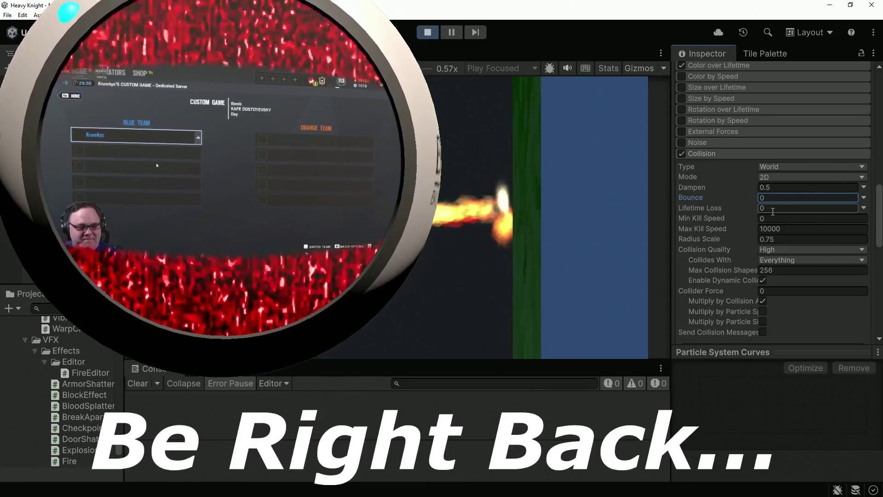
- Limit Collides With to the Default layer and turn off Multiply by Collision Angle
click(777, 259)
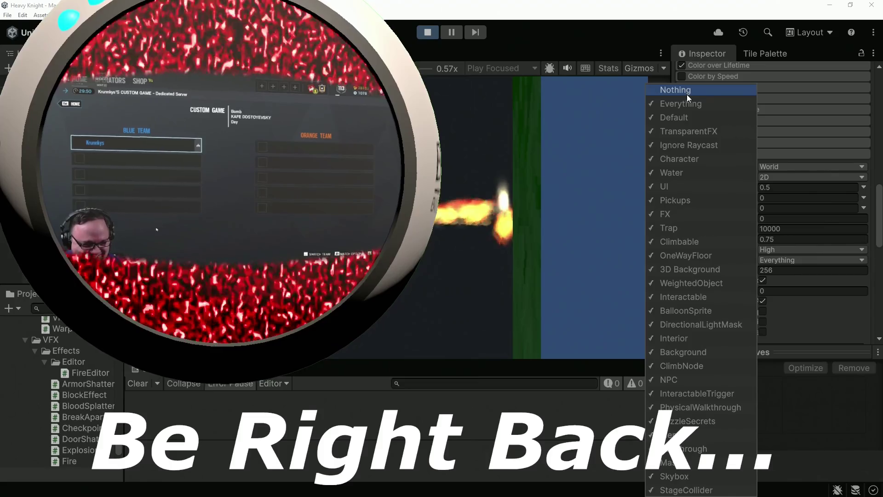
click(687, 94)
click(688, 117)
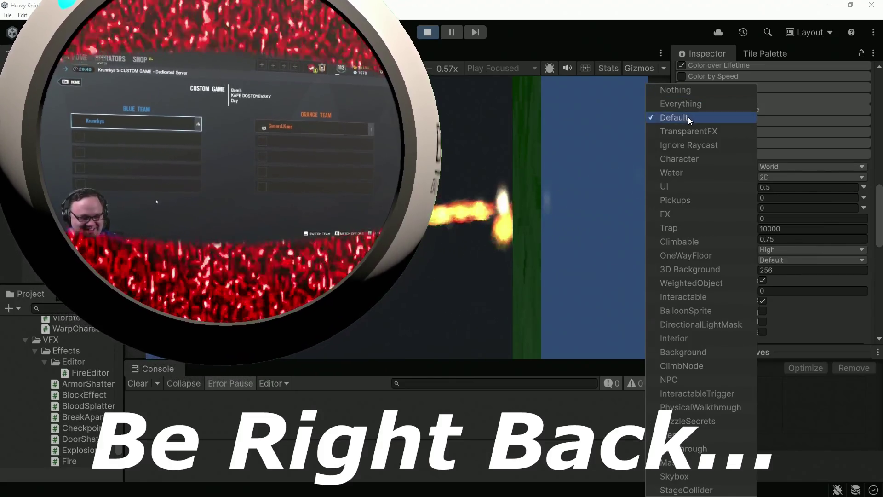
click(762, 322)
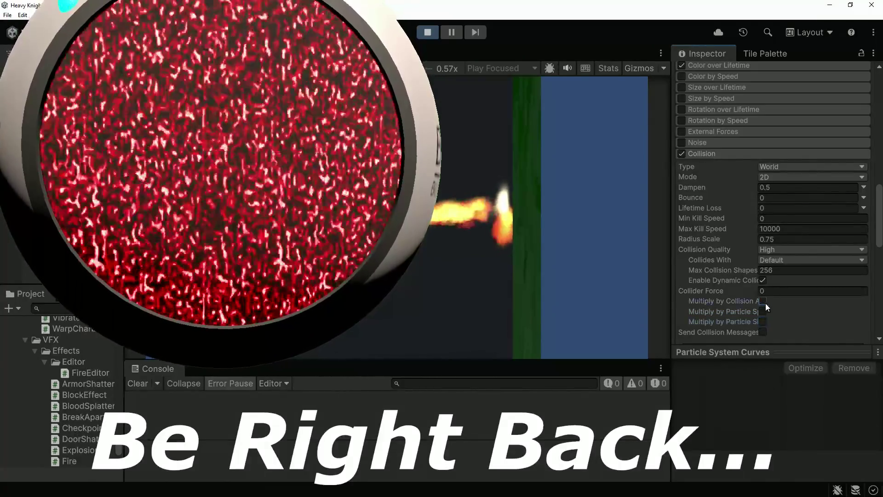
- Try a Collider Force of 0.61 and toggle collisions with dynamic colliders
click(759, 291)
text(0.61)
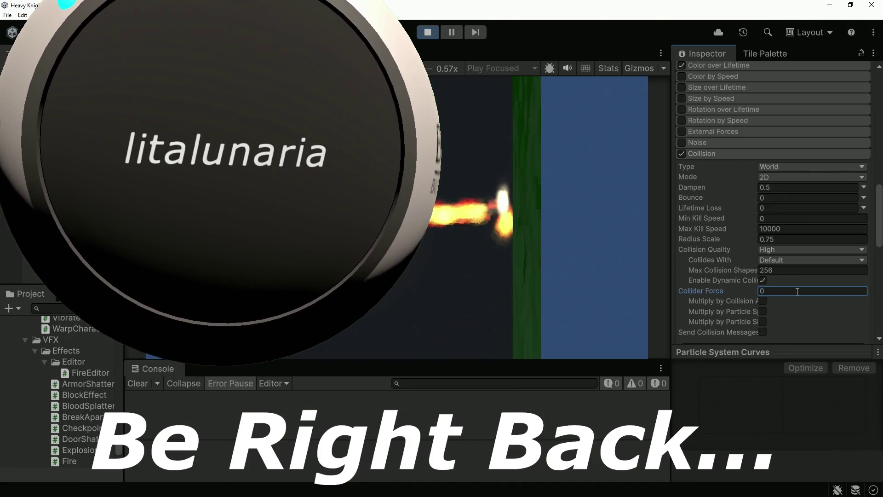
click(761, 279)
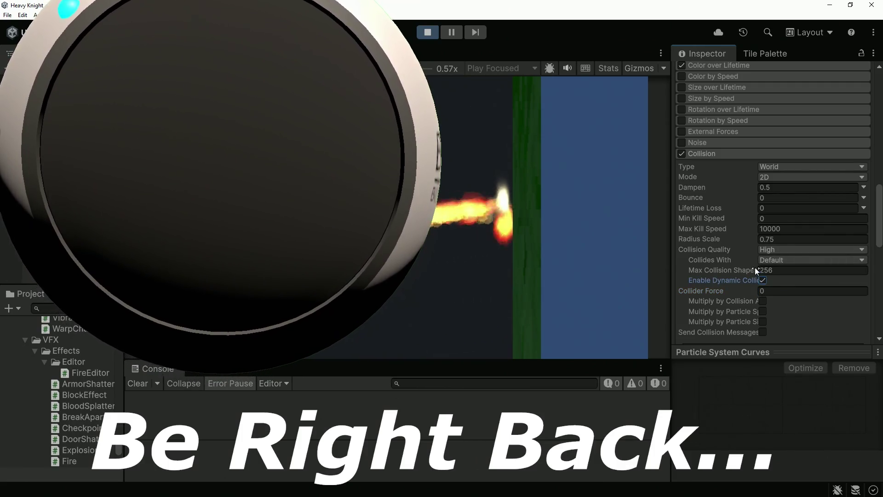
click(763, 260)
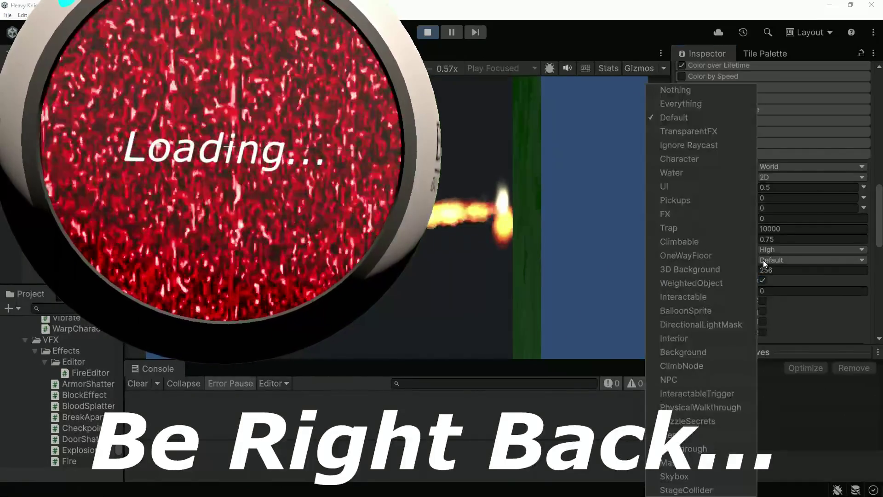
- Try low, then settle on medium static-collider collision quality for the fire particles
click(788, 250)
click(788, 281)
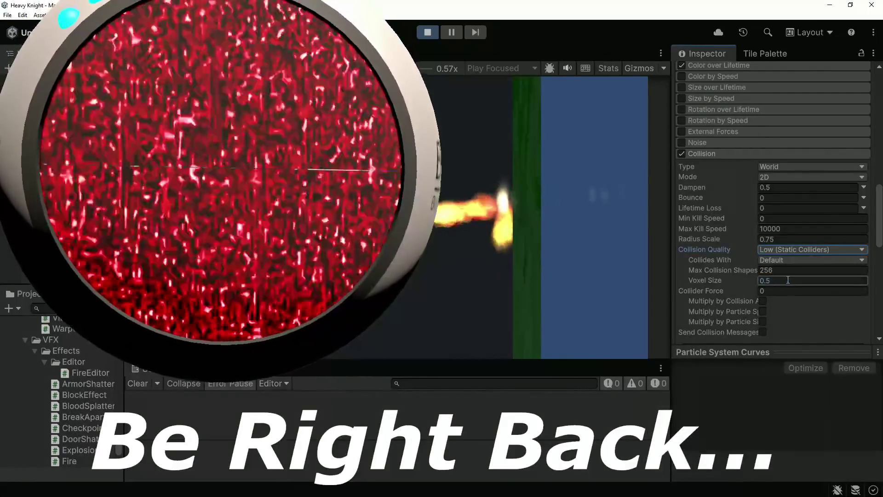
click(784, 251)
click(783, 271)
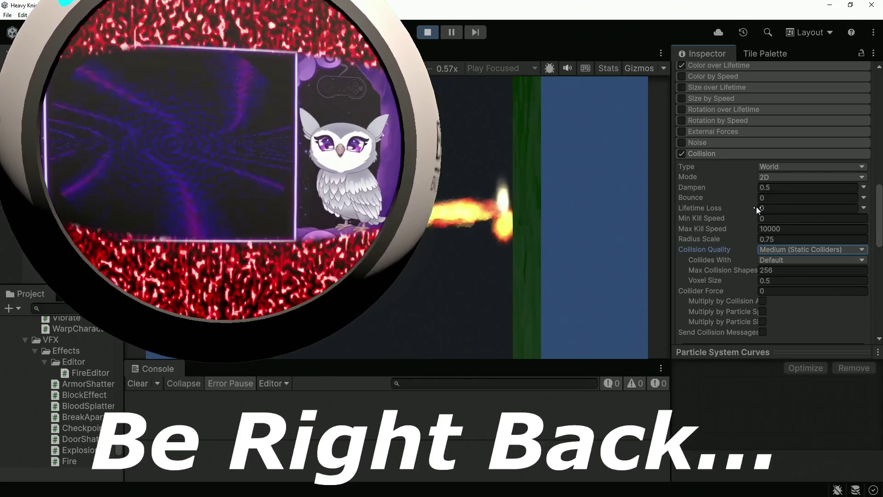
- Switch the collision type to Planes, then back to World
click(777, 167)
click(775, 177)
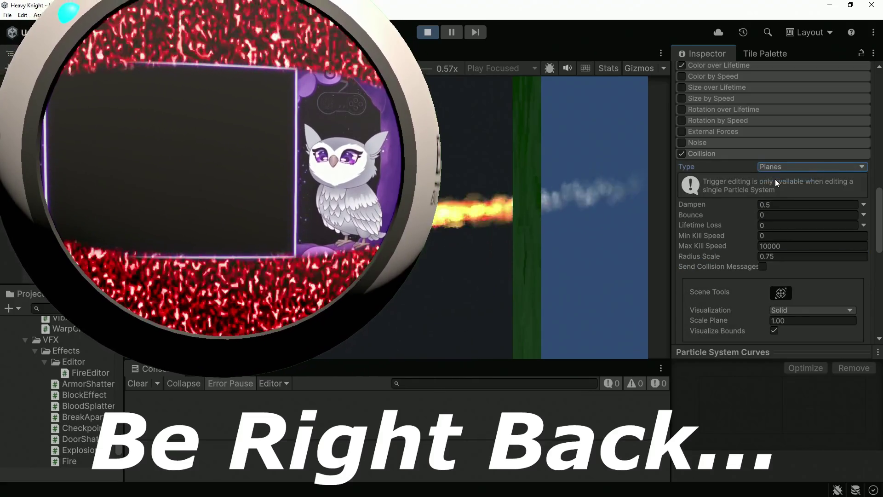
click(775, 166)
click(772, 184)
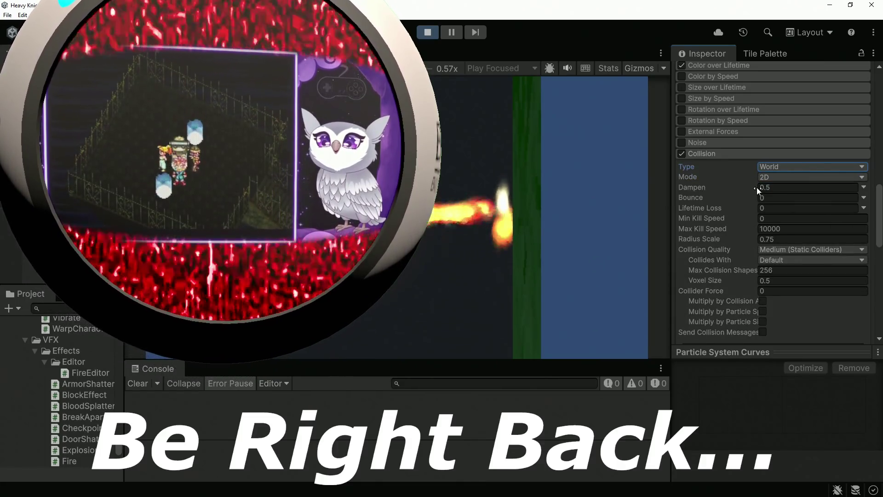
- Set the collision Dampen to 0.25 and Bounce to 1
mouse_move(757, 187)
mouse_down()
mouse_move(703, 188)
mouse_move(738, 188)
mouse_up()
click(782, 189)
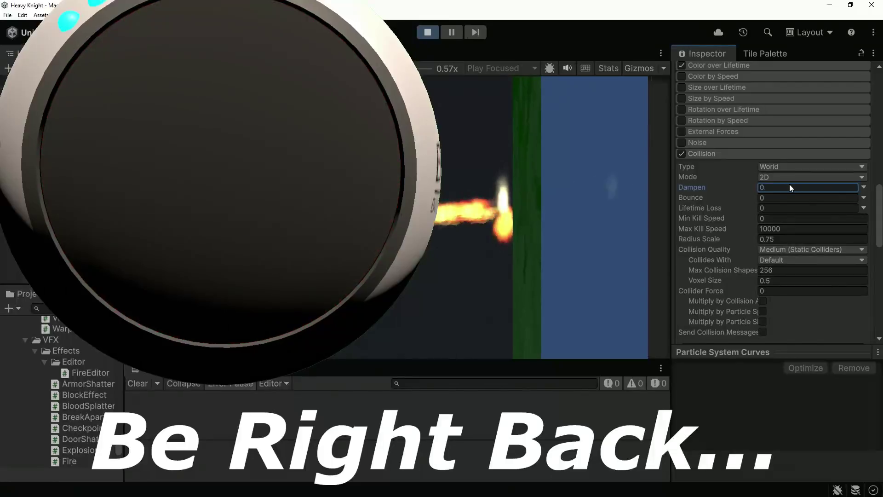
text(.06)
click(785, 184)
text(1)
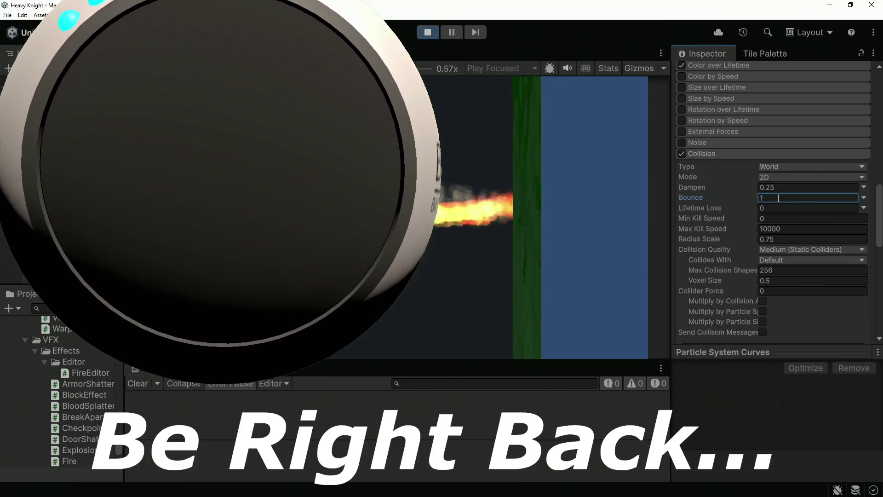
scroll(719, 232, up, 15)
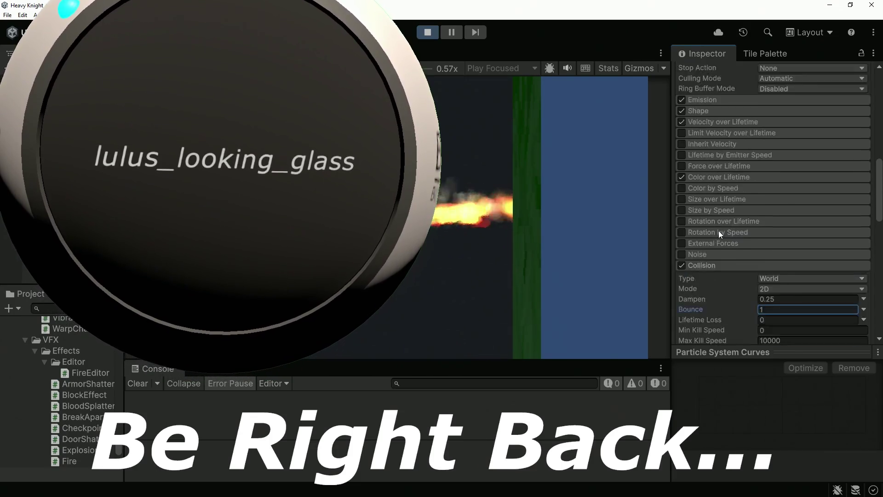
- Stop the running game
scroll(722, 228, down, 10)
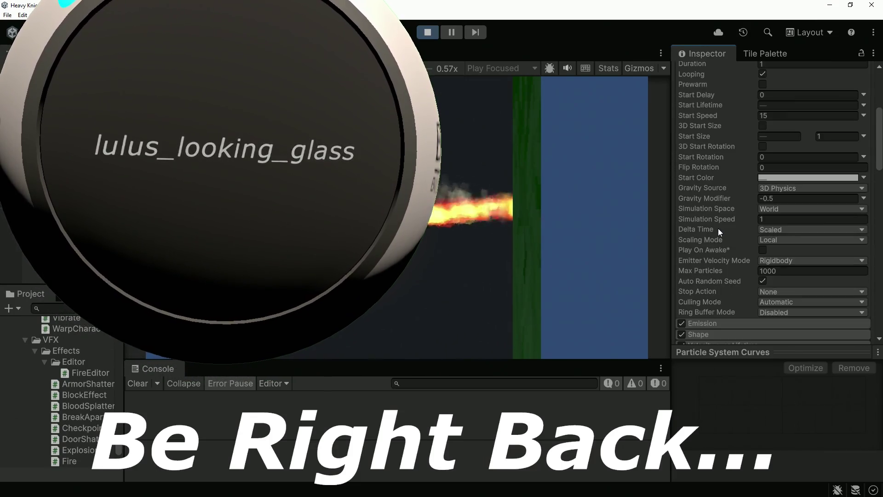
scroll(716, 228, up, 10)
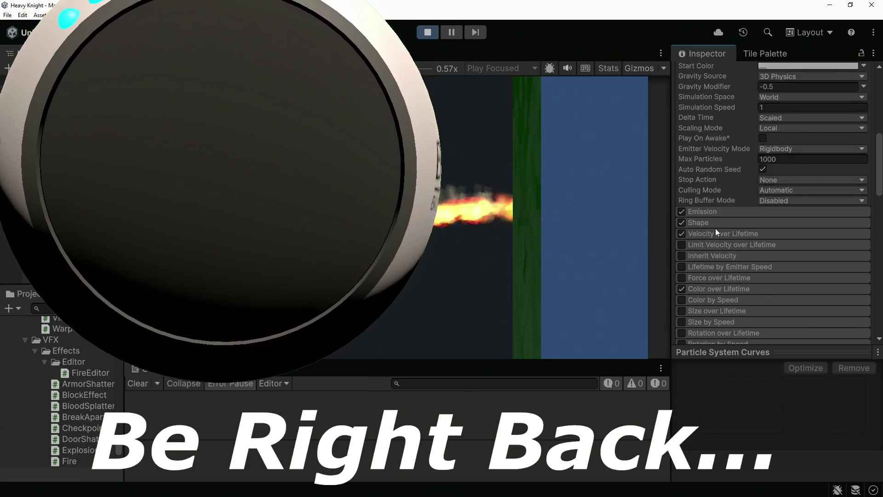
scroll(719, 228, down, 3)
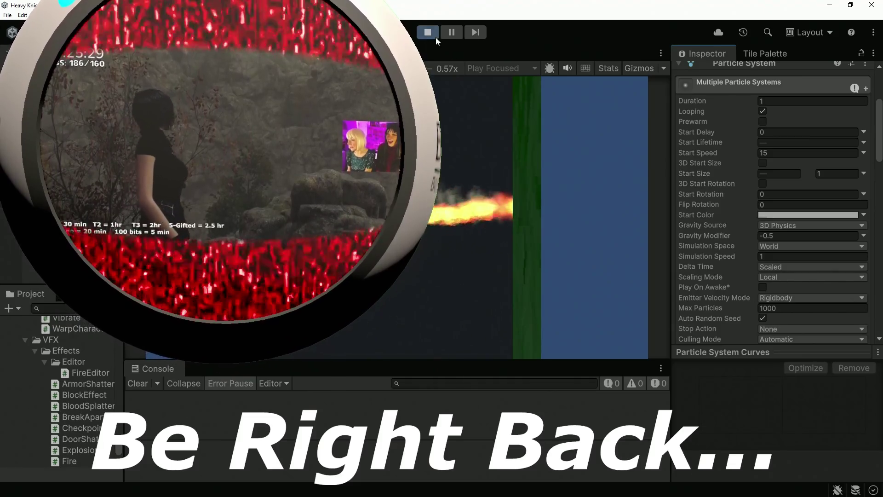
click(432, 37)
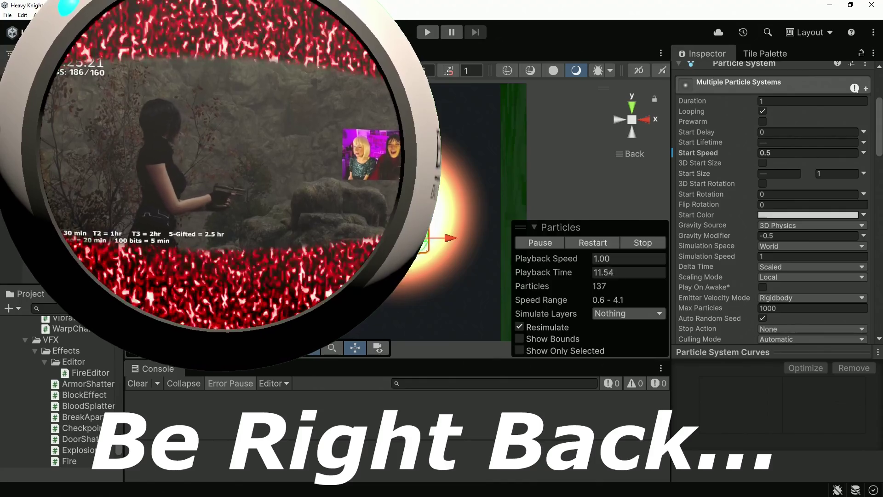
- Set collision Bounce 0.75, Radius Scale 0.75 and Medium (Static Colliders) quality, then select the parent Fire
scroll(727, 252, down, 10)
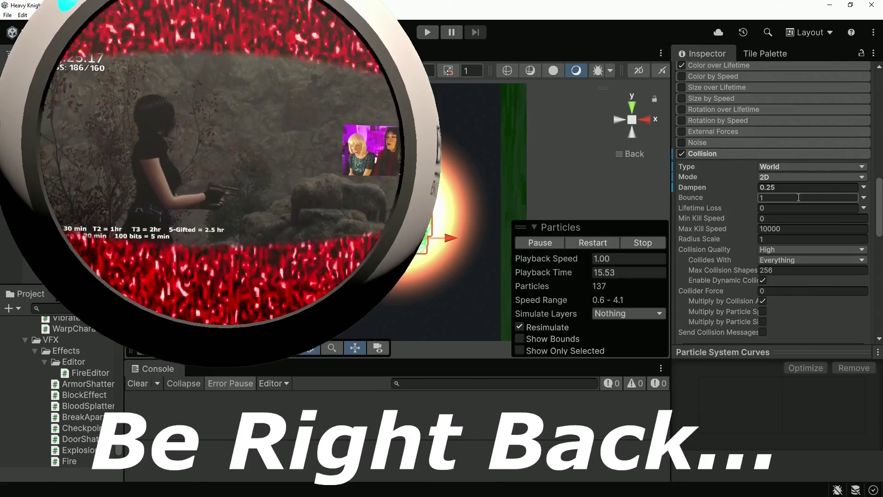
click(796, 199)
text(0.75)
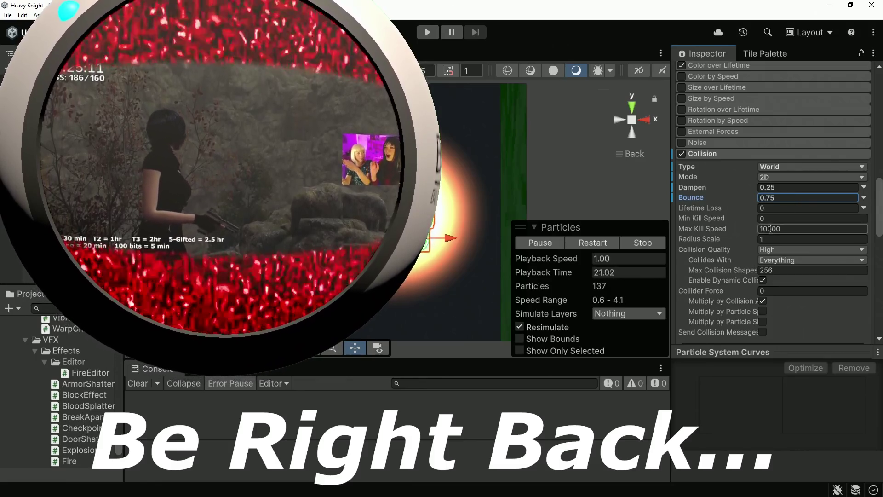
click(777, 239)
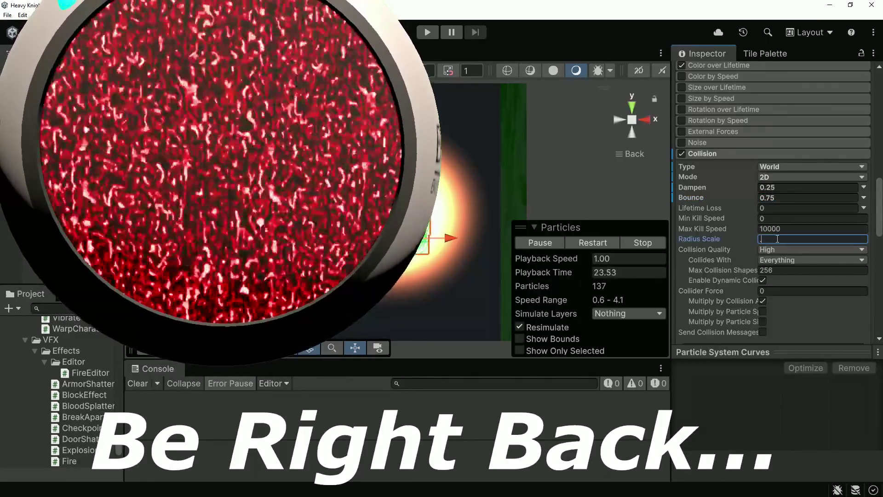
text(0.75)
click(774, 252)
click(776, 270)
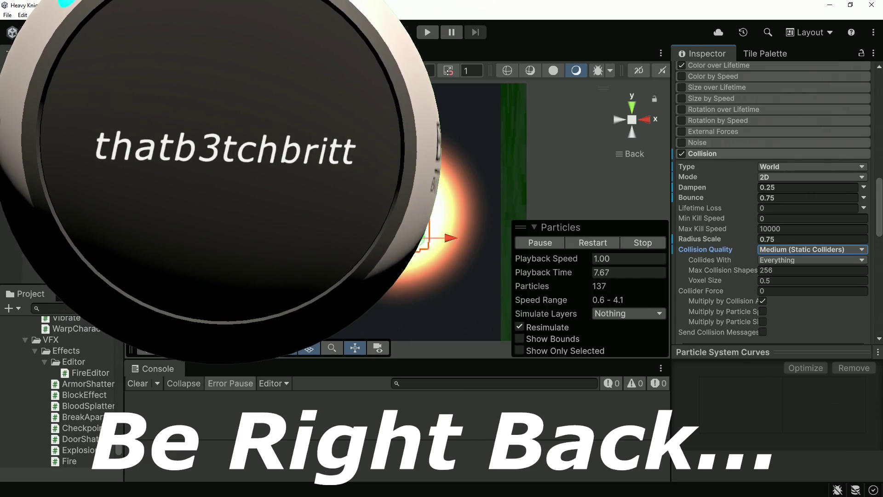
click(432, 213)
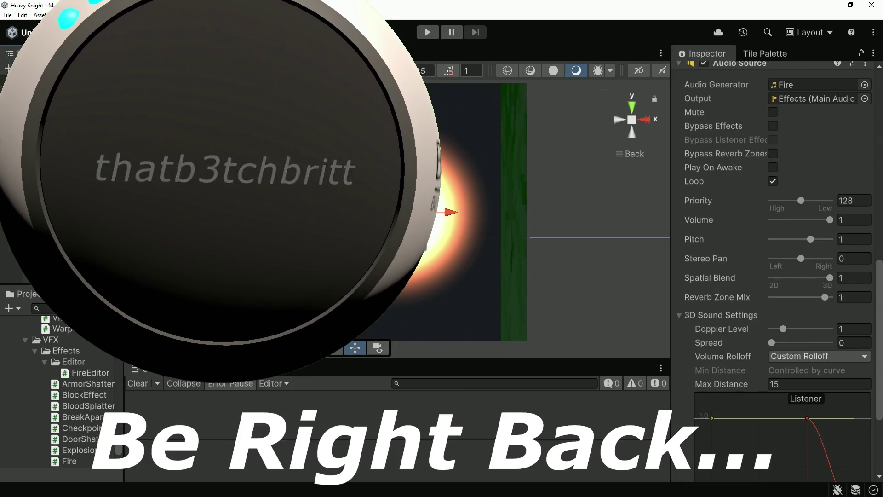
- Enter Play mode and enable Constant Update and Stretch for the fire particles
key(ctrl+p)
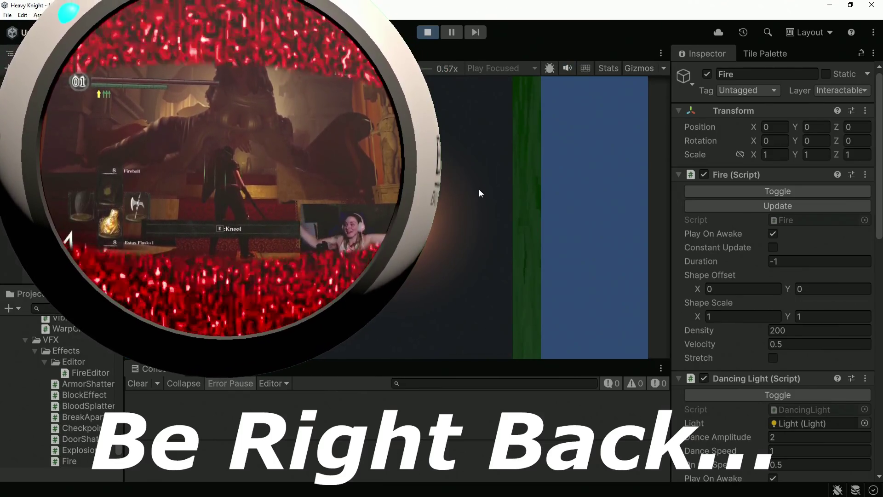
click(773, 247)
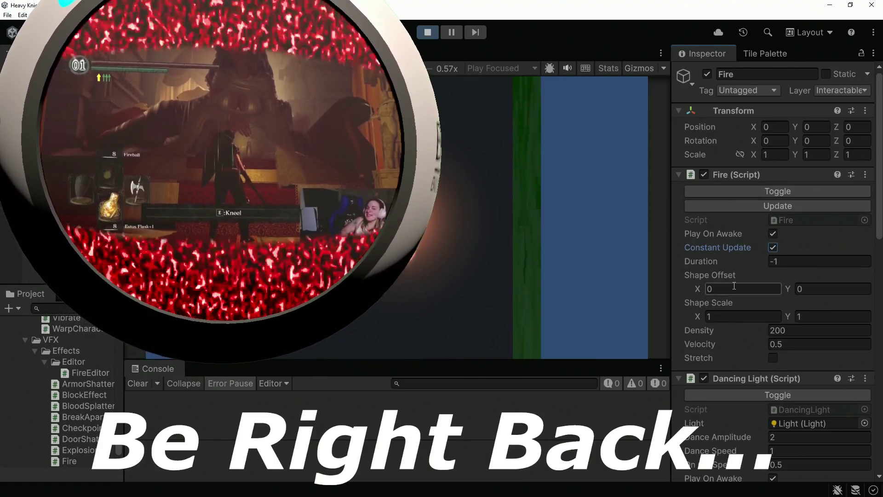
click(773, 358)
- Set Shape Scale X 0.25, position (-3, 1, 0), Z rotation -90 and Velocity 17.92
click(812, 344)
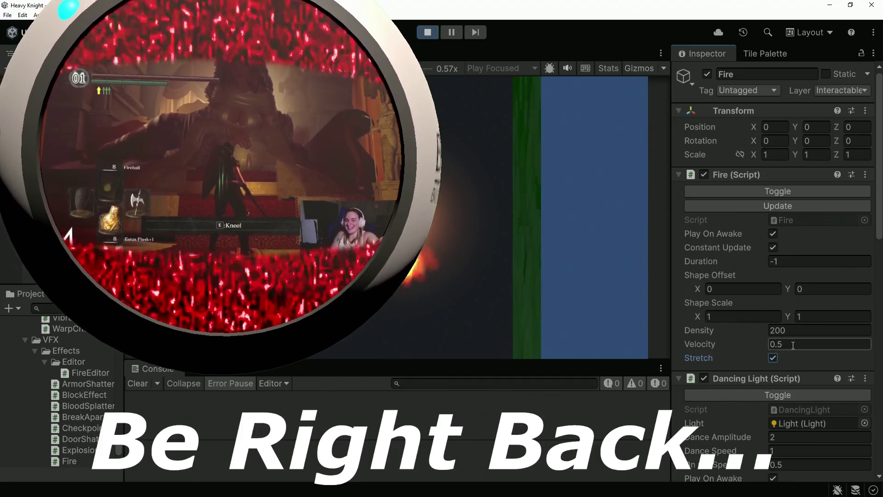
text(15)
click(745, 313)
text(.25)
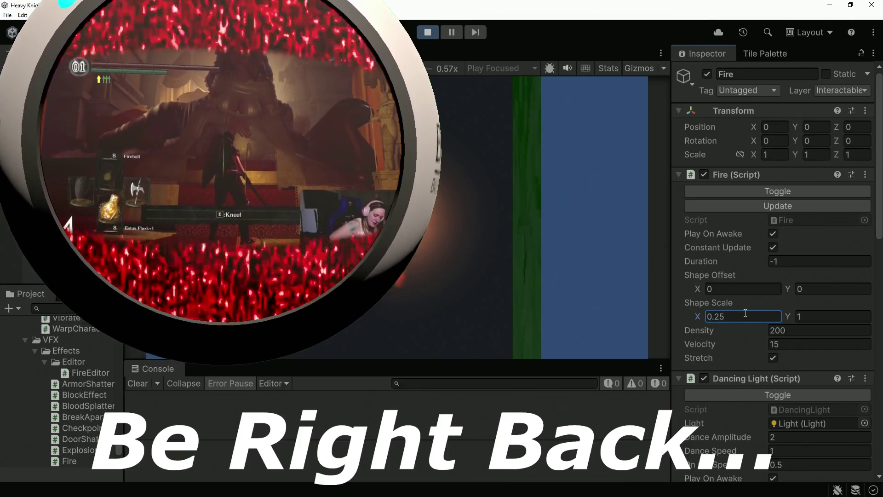
text(-3)
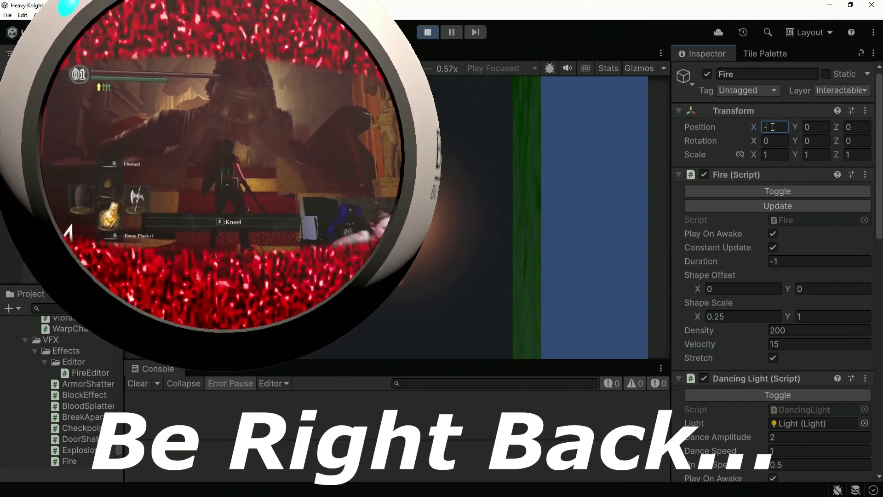
click(813, 127)
text(1)
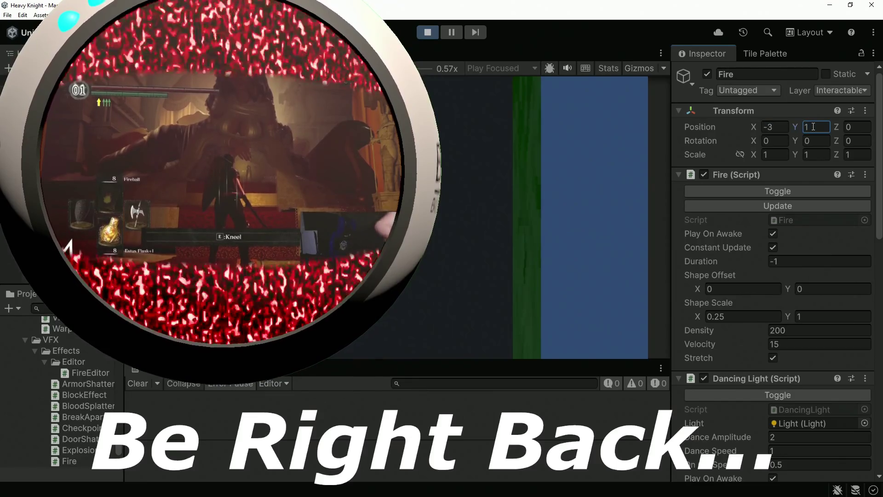
click(860, 140)
text(-9)
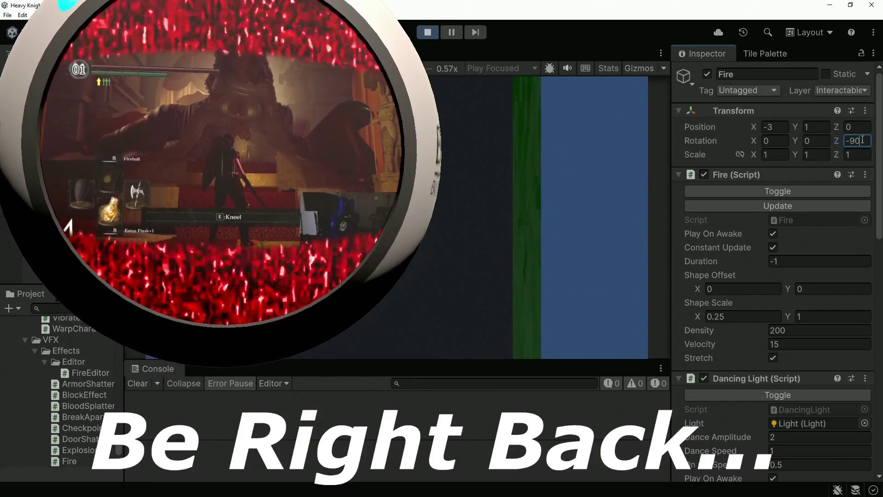
text(0)
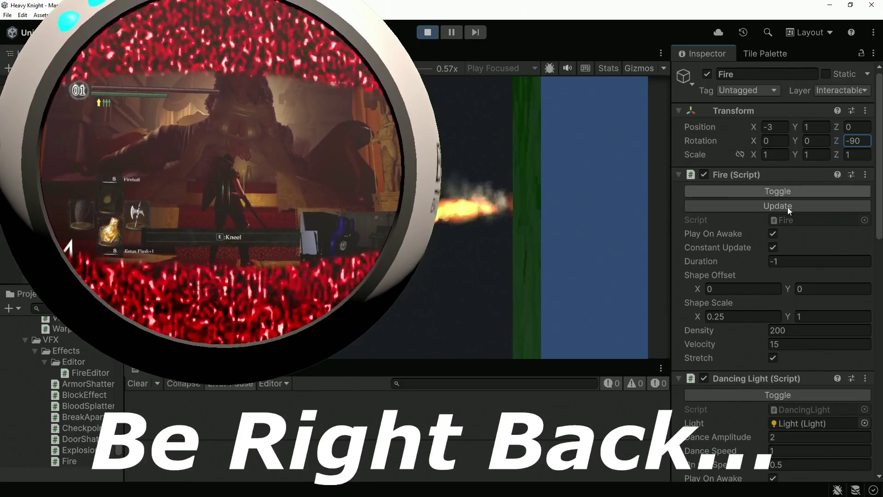
mouse_move(765, 348)
mouse_down()
mouse_move(855, 346)
mouse_move(6, 347)
mouse_move(783, 348)
mouse_move(763, 350)
mouse_move(612, 341)
mouse_move(137, 350)
mouse_move(15, 339)
mouse_move(859, 340)
mouse_move(833, 343)
mouse_up()
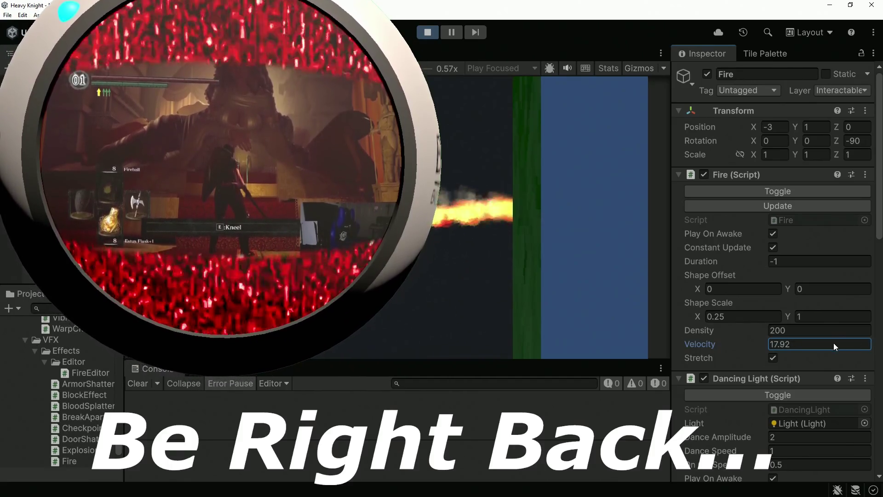
click(773, 358)
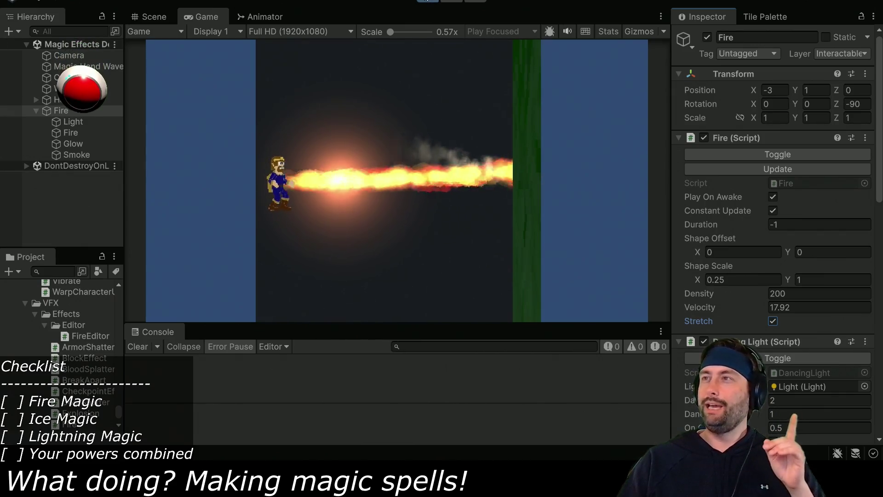
- Exit Play mode and deactivate the Fire object
click(427, 1)
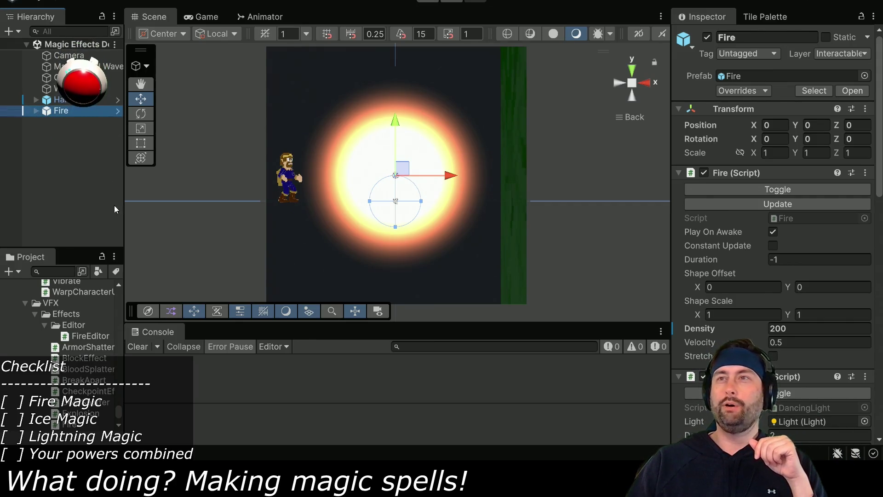
click(708, 37)
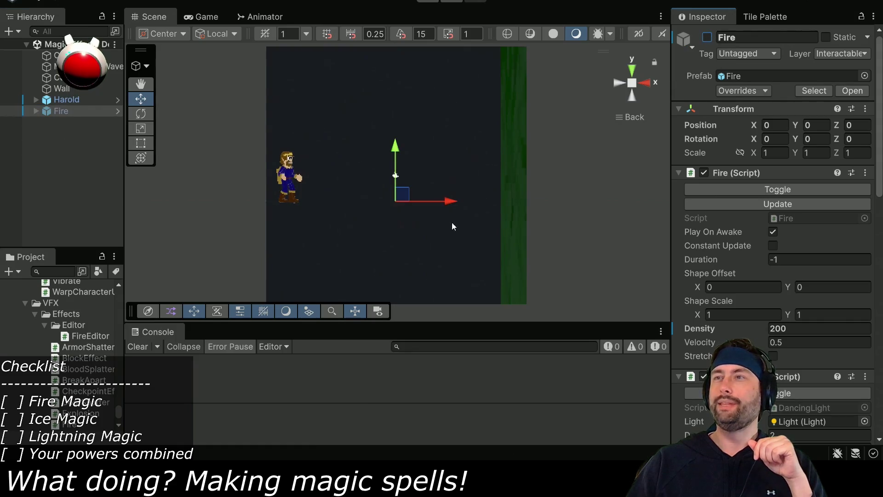
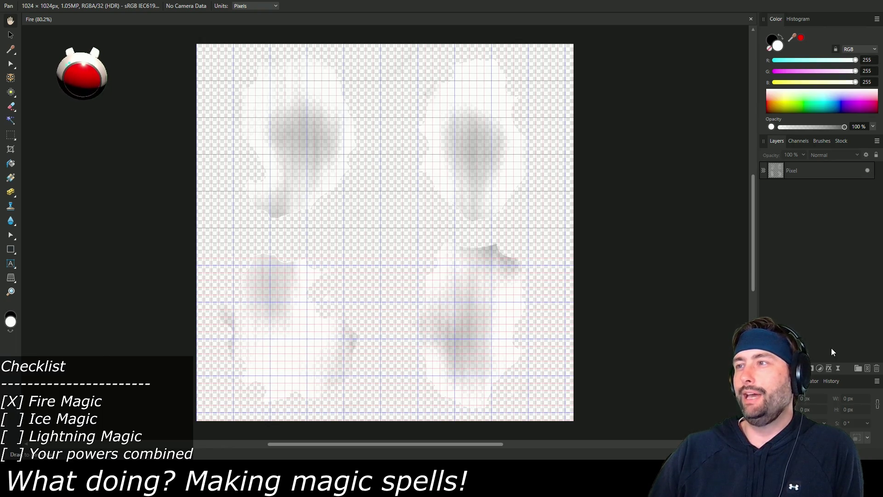
- Add a new pixel layer beneath the smoke layer and flood-fill it black
click(868, 368)
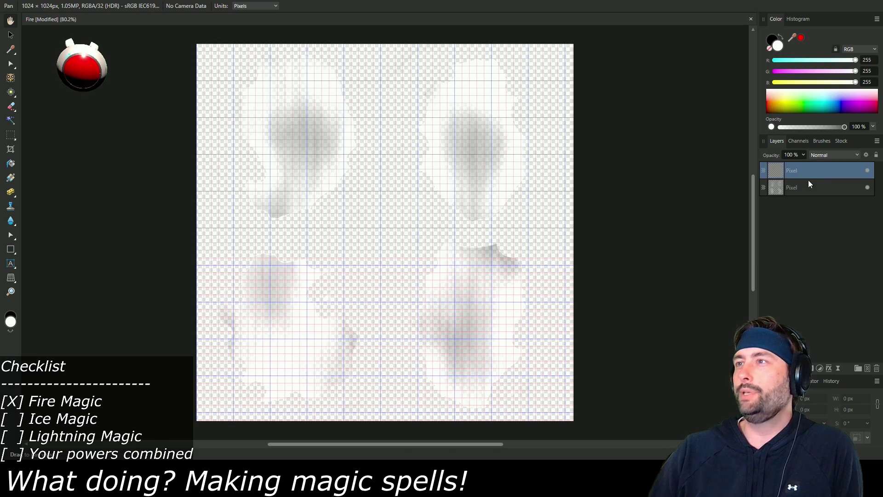
drag(813, 170, 821, 192)
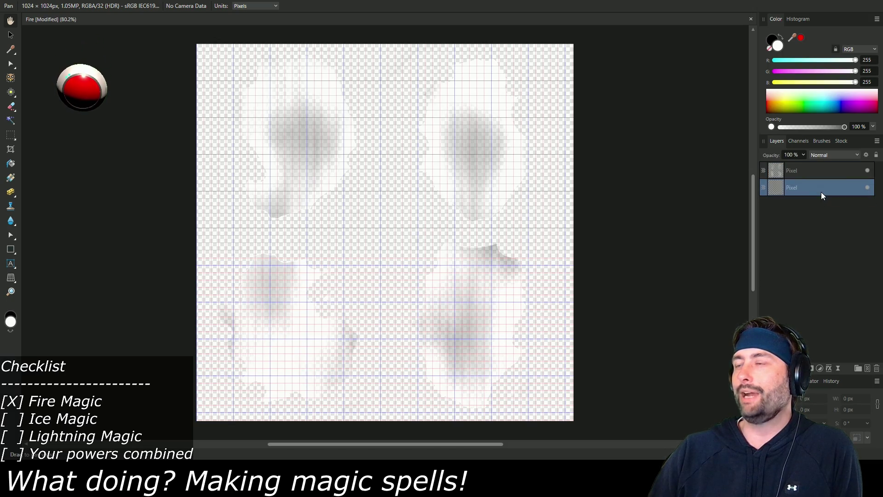
key(g)
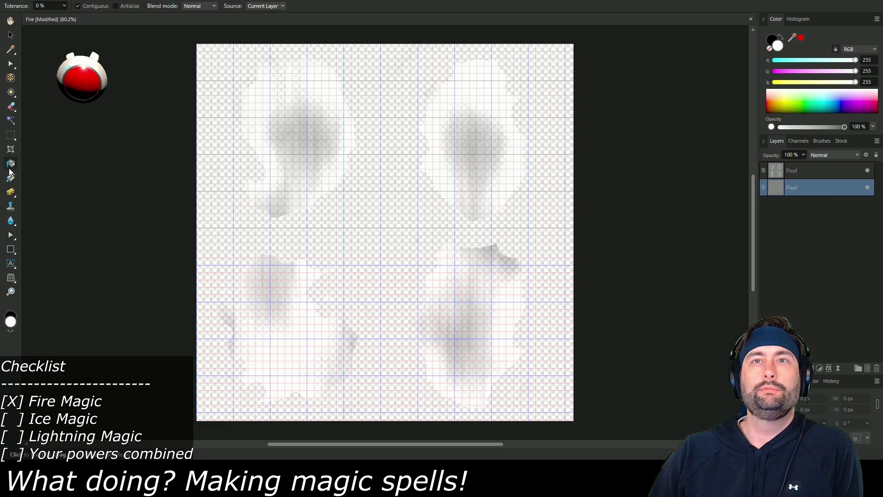
key(x)
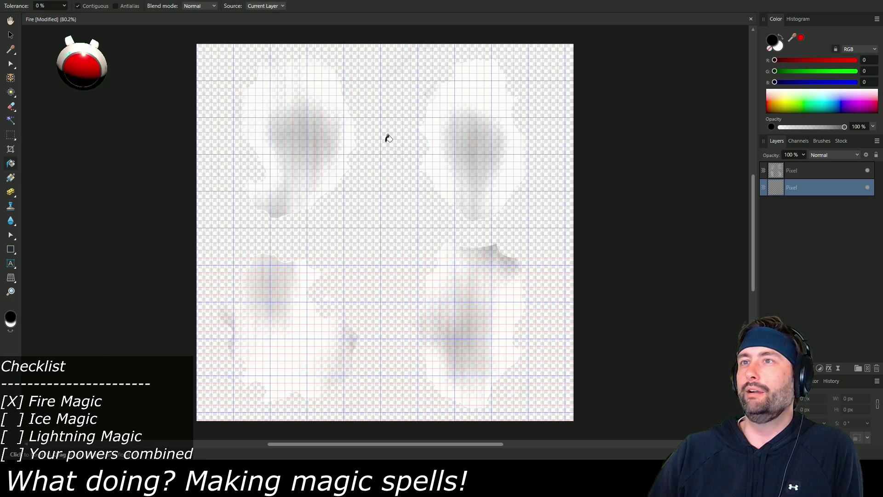
click(388, 138)
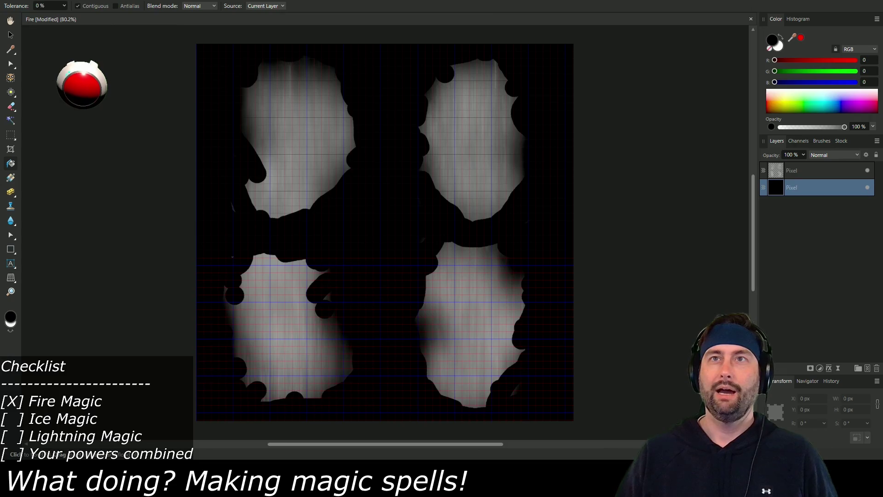
key(alt+f)
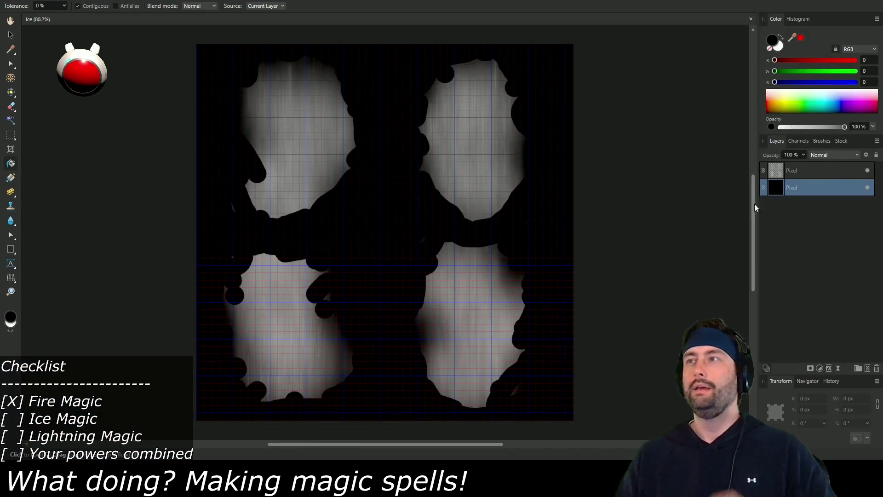
- Add an empty pixel layer on top, lock the smoke layer, and pick the Polygon tool
click(816, 173)
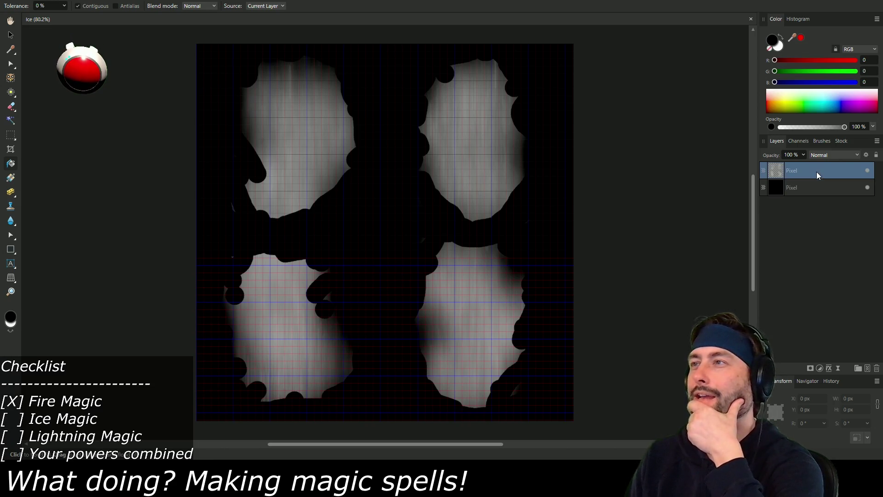
click(868, 368)
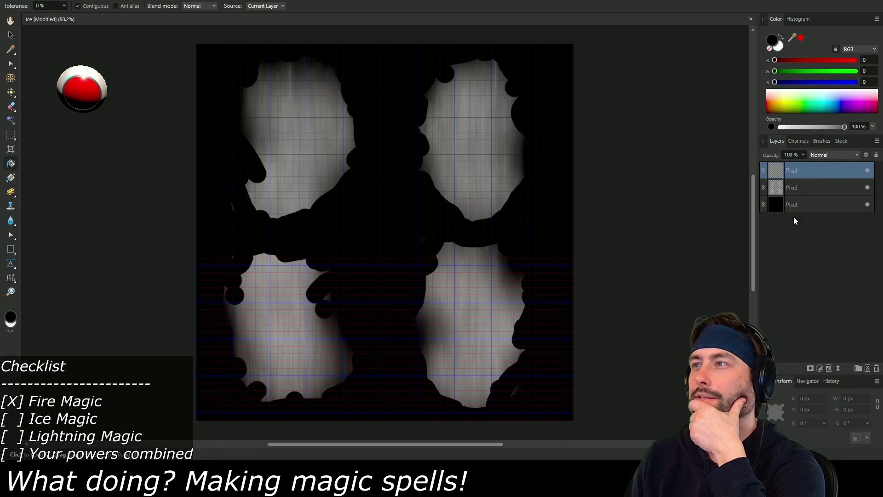
click(859, 187)
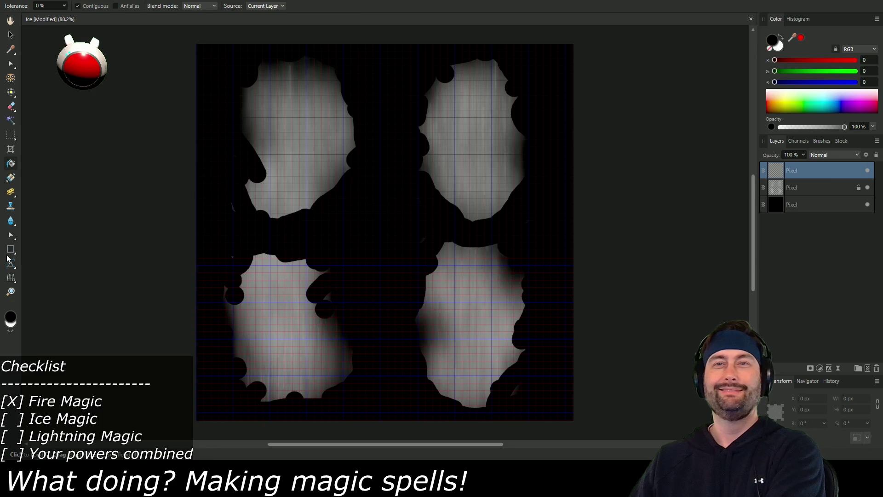
click(11, 251)
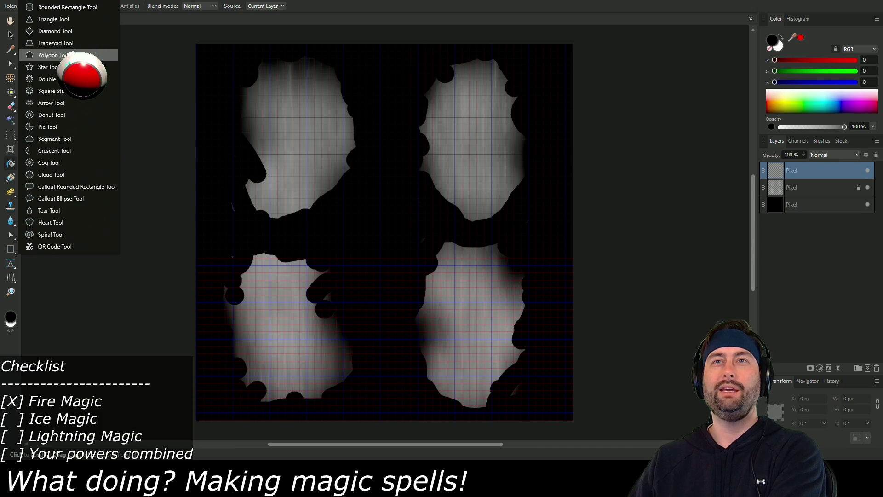
click(69, 55)
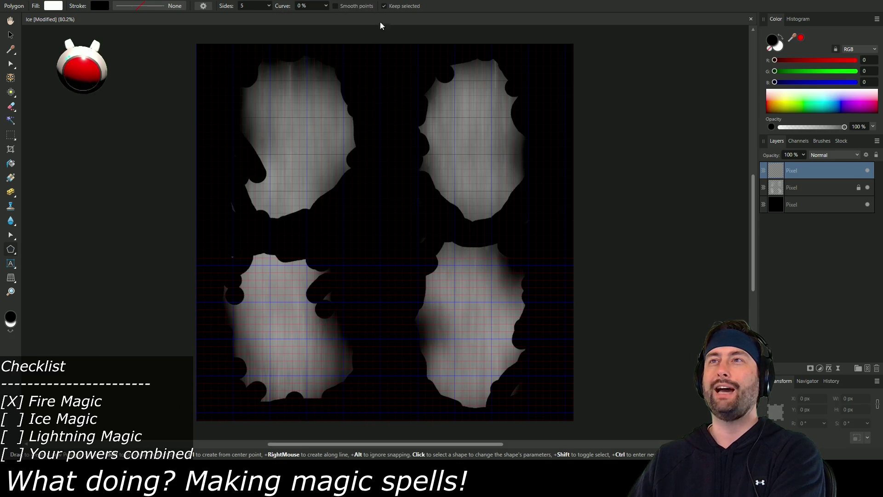
- Drag out a large white polygon on the texture and raise it to 12 sides
mouse_move(259, 125)
mouse_down()
mouse_move(396, 281)
mouse_move(453, 317)
mouse_move(432, 331)
mouse_up()
click(269, 7)
mouse_move(270, 16)
mouse_down()
mouse_move(280, 17)
mouse_move(272, 20)
mouse_up()
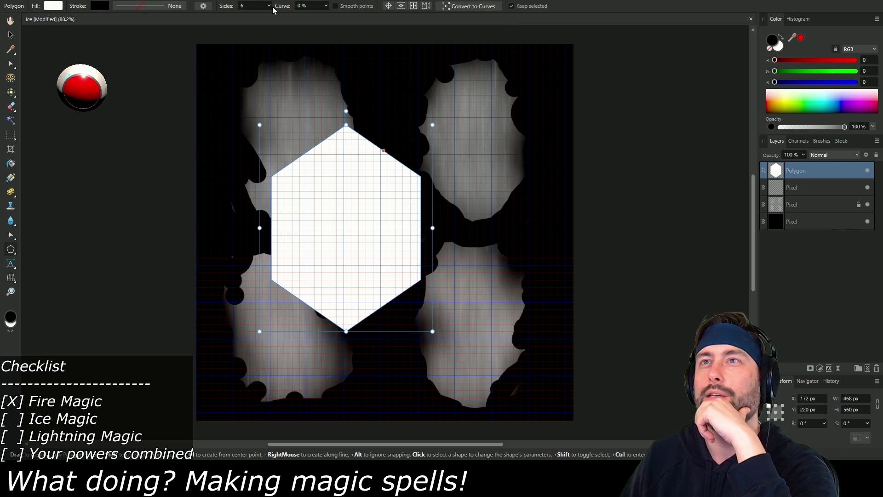
drag(271, 17, 280, 19)
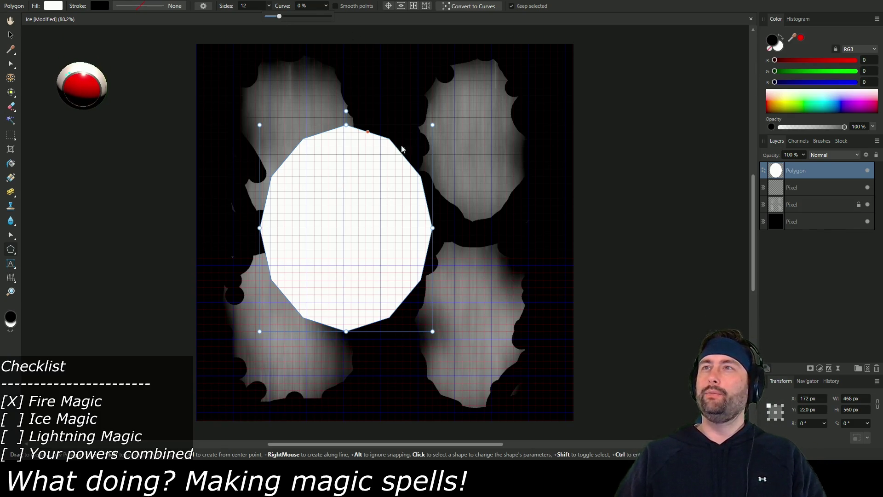
click(10, 36)
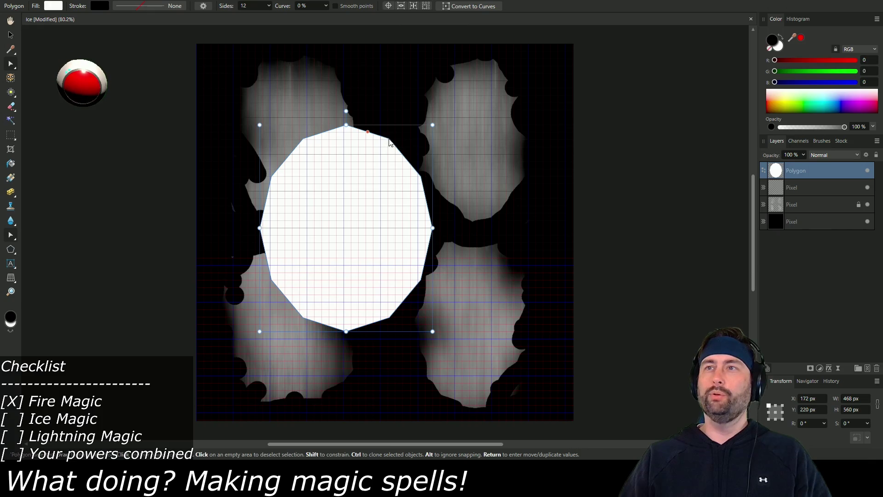
- Convert the polygon to curves and try notching its corner nodes, undoing each change
click(463, 7)
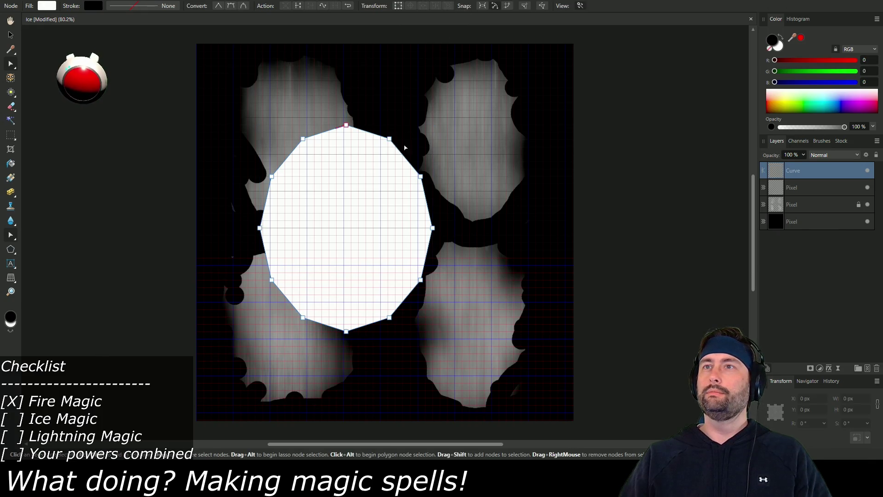
click(303, 139)
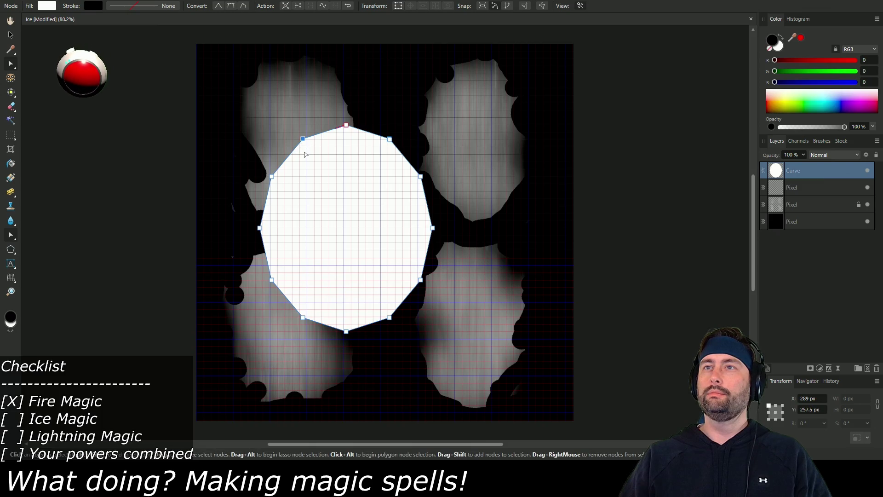
click(391, 142)
mouse_move(390, 153)
mouse_down()
mouse_move(375, 173)
mouse_move(386, 154)
mouse_up()
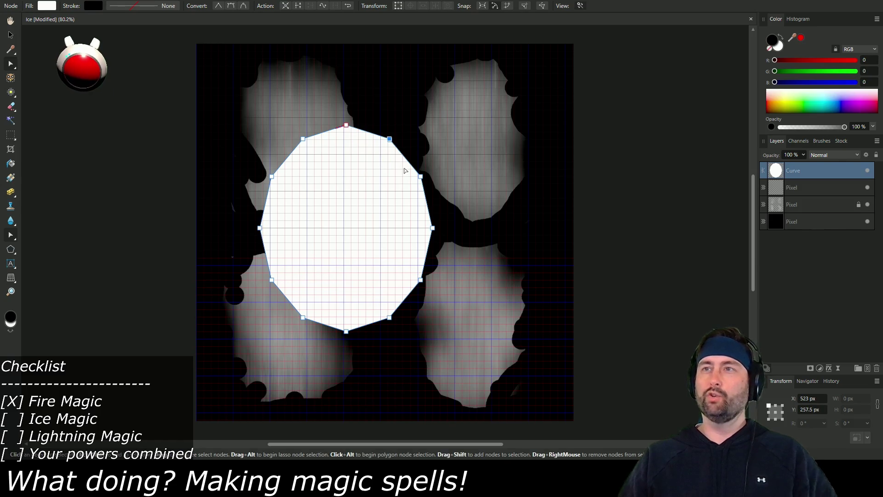
drag(389, 139, 381, 187)
key(ctrl+z)
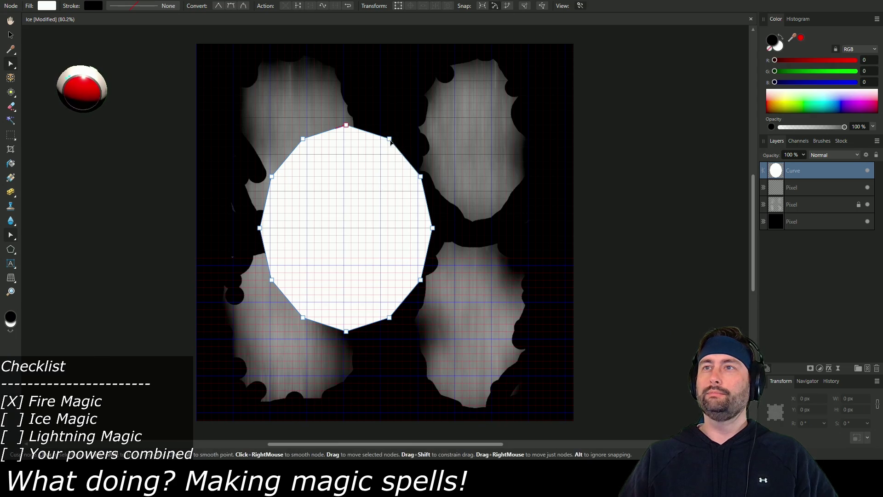
mouse_move(390, 140)
mouse_down()
mouse_move(371, 192)
mouse_move(379, 192)
mouse_up()
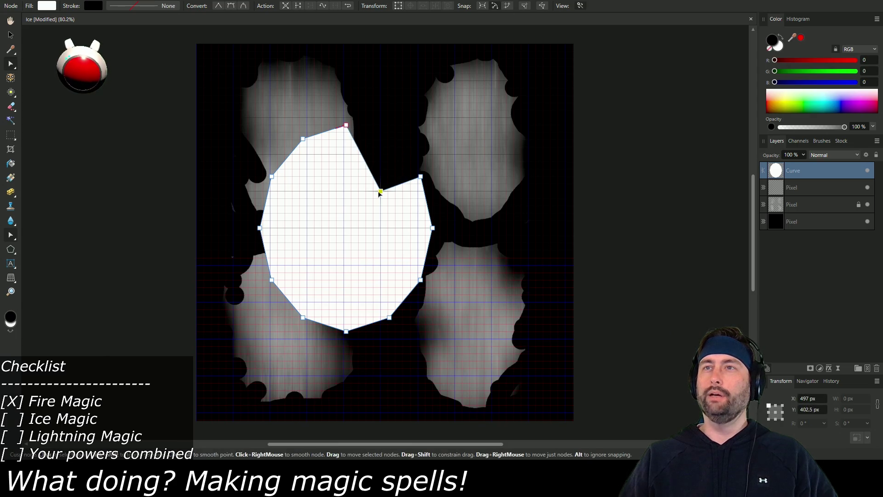
key(ctrl+z)
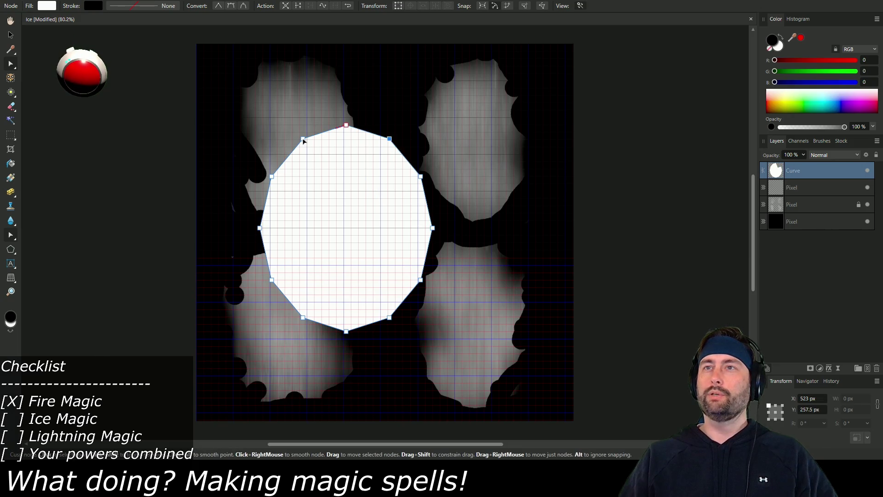
shift+click(303, 318)
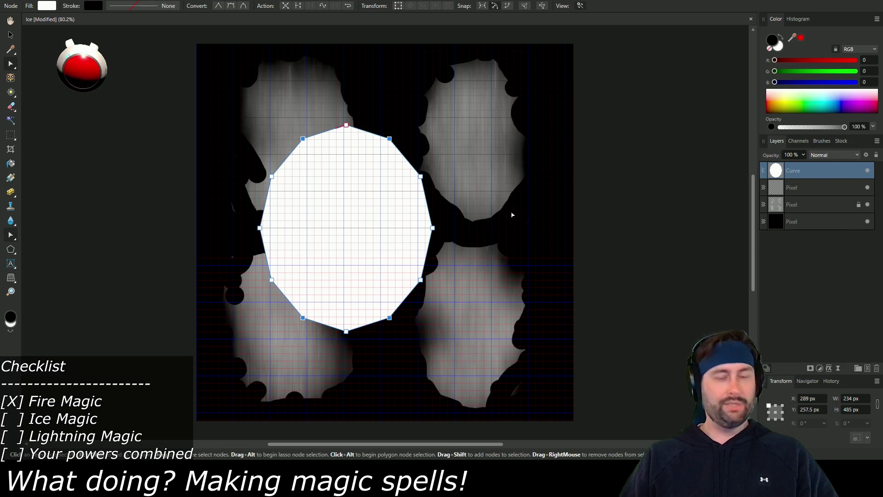
- Select the whole 12-sided shape with the Move tool and delete it
key(r)
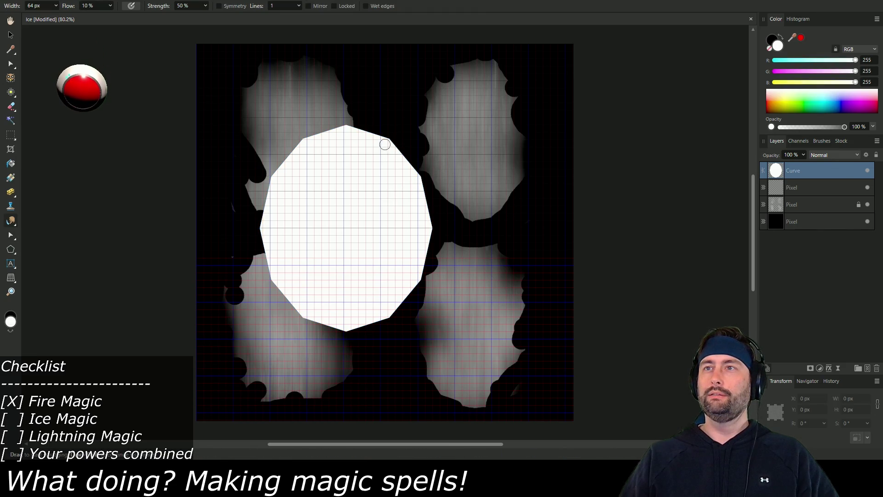
click(11, 35)
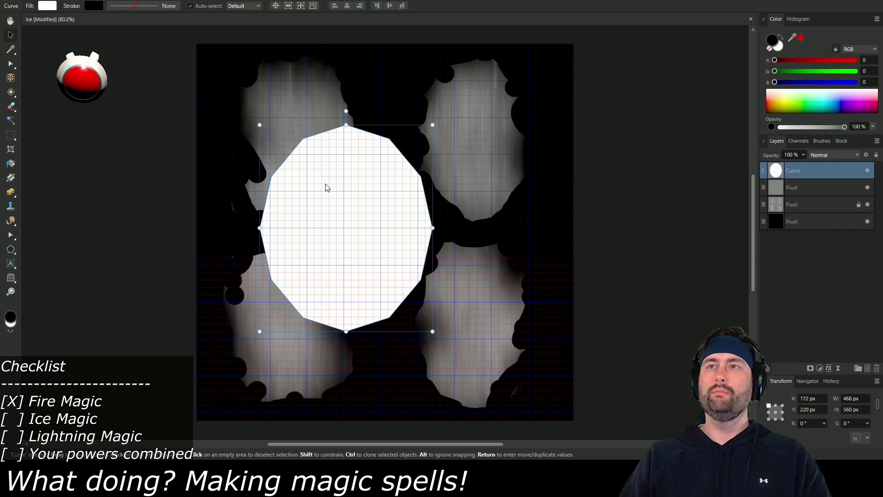
key(Delete)
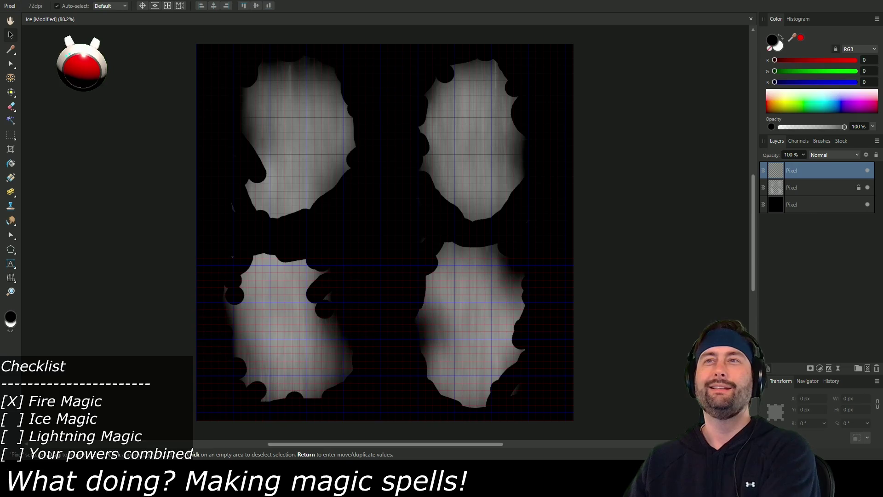
click(11, 252)
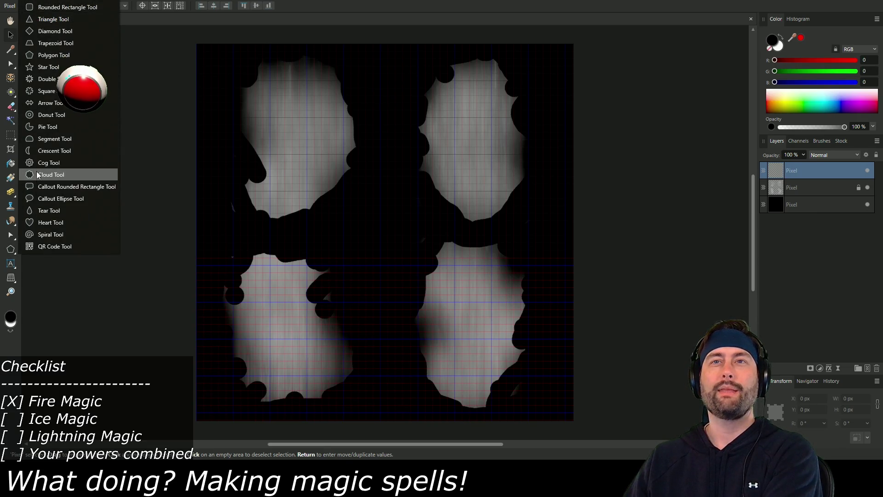
- Draw a white star on the texture and raise it to 12 points
click(54, 69)
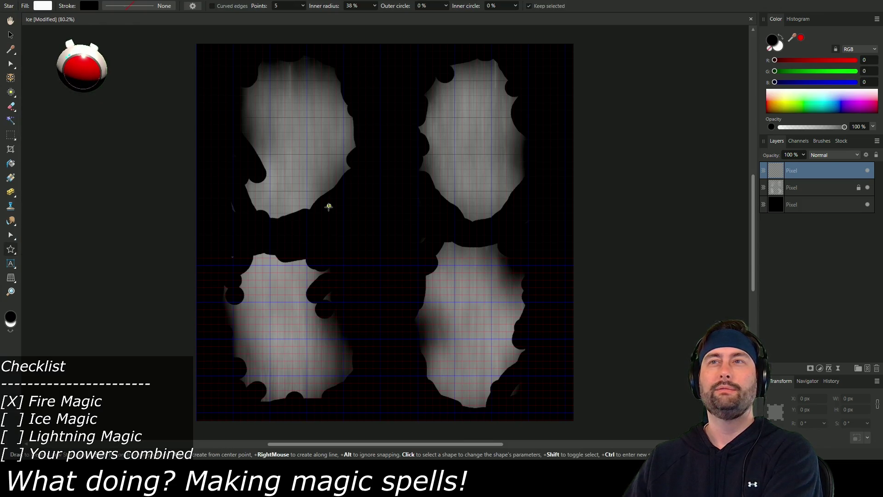
mouse_move(322, 154)
mouse_down()
mouse_move(504, 313)
mouse_move(506, 358)
mouse_up()
click(303, 6)
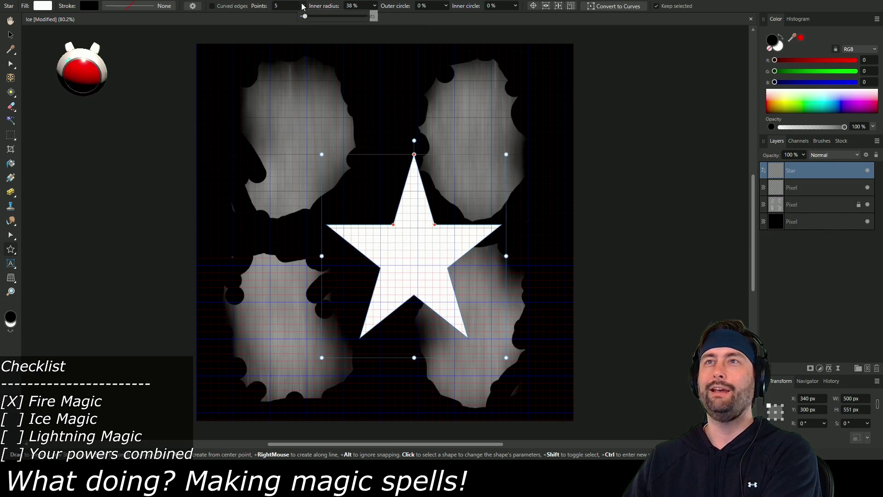
drag(304, 17, 314, 17)
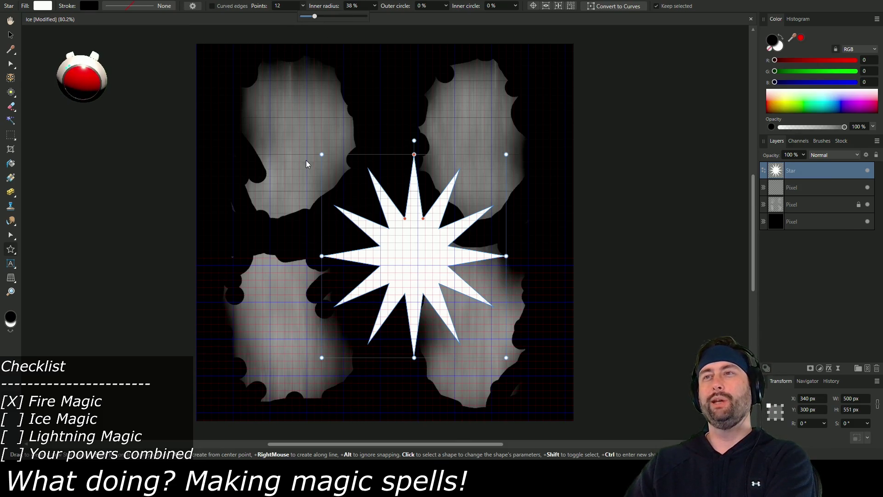
- Undo the accidental second star and move the 12-point star to the upper-left corner
mouse_move(433, 265)
mouse_down()
mouse_move(321, 138)
mouse_move(278, 140)
mouse_up()
key(ctrl+z)
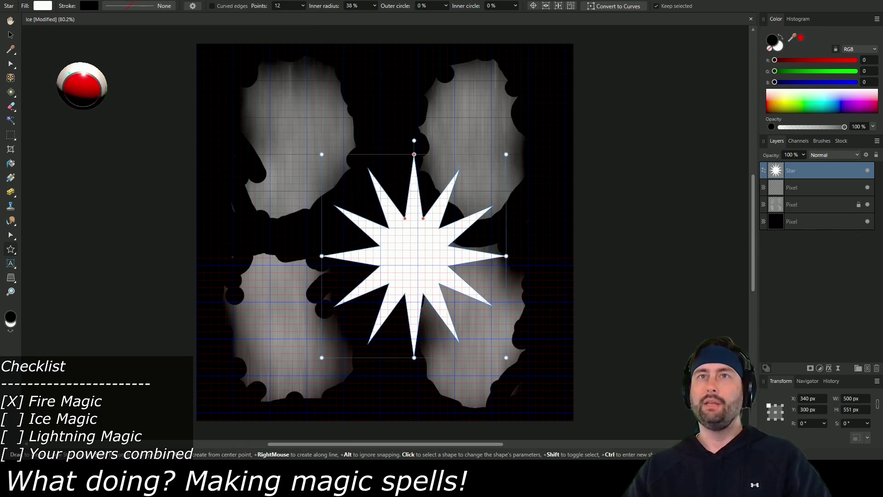
click(9, 37)
mouse_move(436, 265)
mouse_down()
mouse_move(298, 148)
mouse_move(312, 153)
mouse_up()
- Resize the star to fill the upper-left quadrant and lower its fill opacity for translucency
mouse_move(380, 247)
mouse_down()
mouse_move(385, 228)
mouse_move(366, 227)
mouse_move(380, 227)
mouse_up()
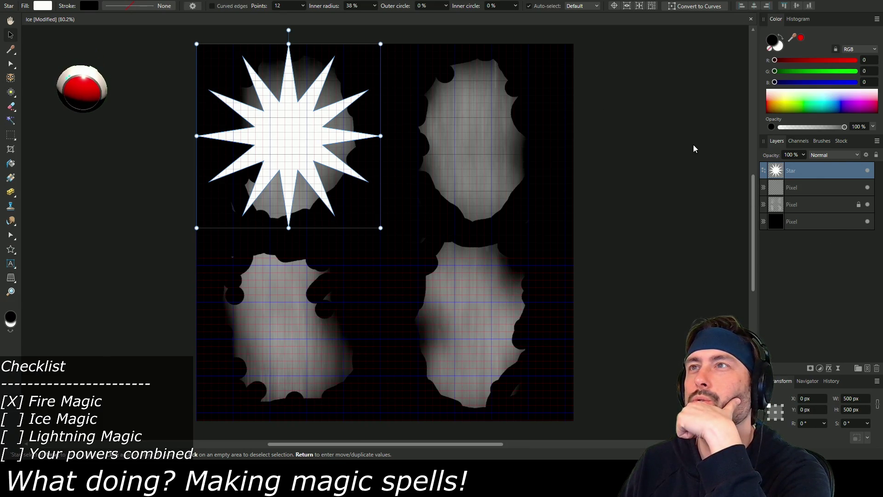
click(43, 6)
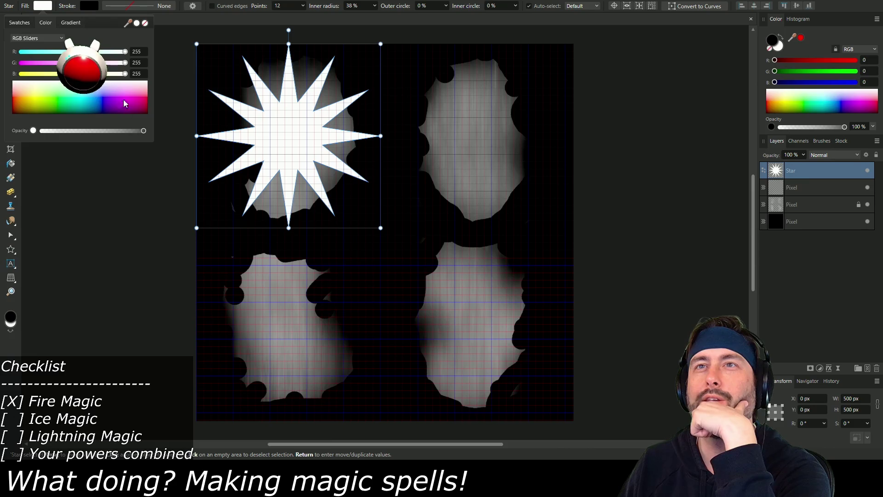
drag(144, 130, 50, 127)
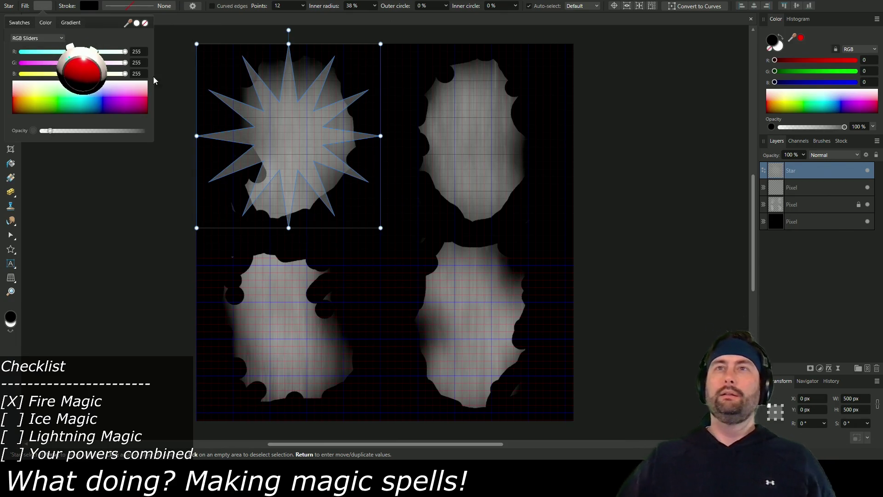
- Deselect, then drag a copy of the upper-left star onto the upper-right blob
click(121, 231)
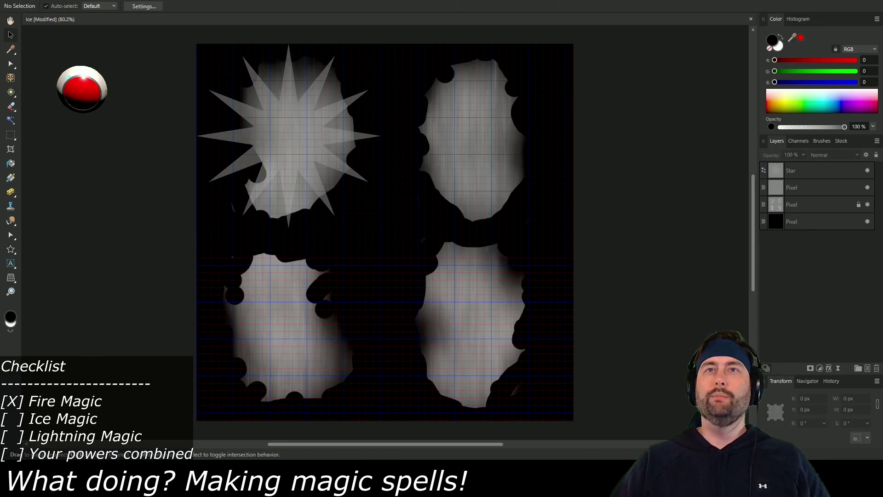
click(301, 136)
mouse_move(294, 132)
mouse_down()
mouse_move(429, 143)
mouse_move(489, 131)
mouse_up()
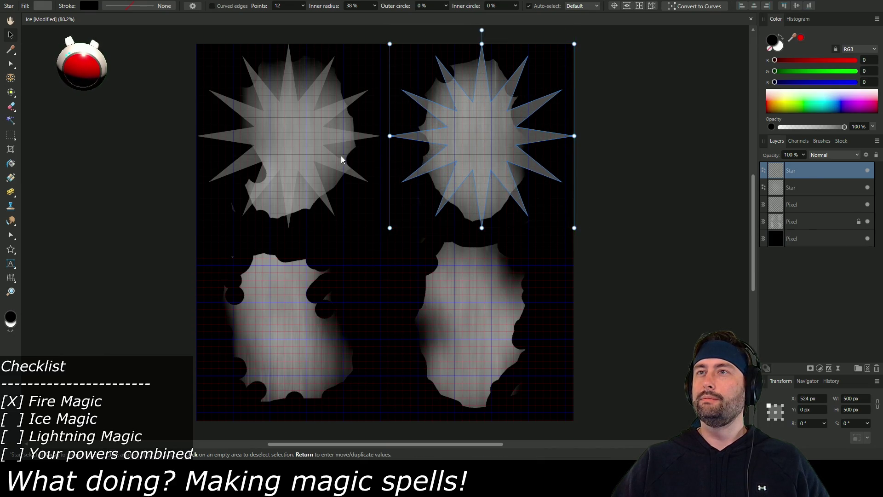
- Enlarge the upper-left star and set its height to 512 px
click(344, 189)
click(275, 129)
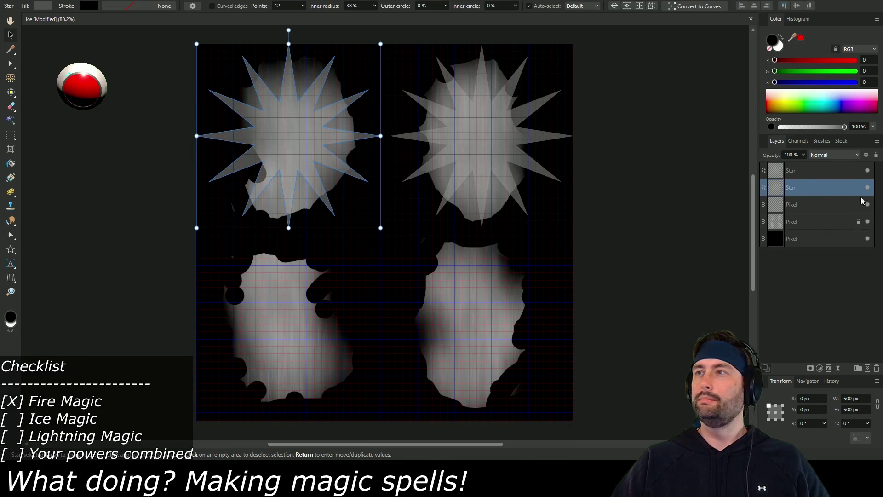
drag(380, 227, 385, 235)
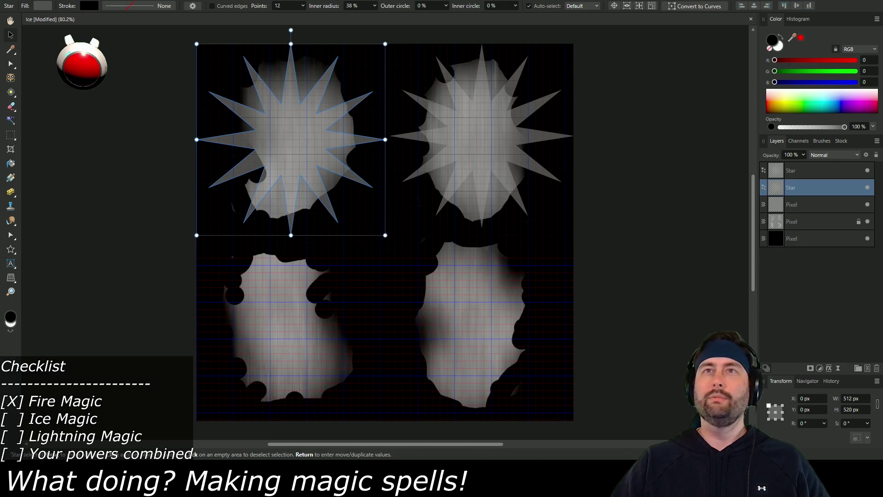
click(127, 23)
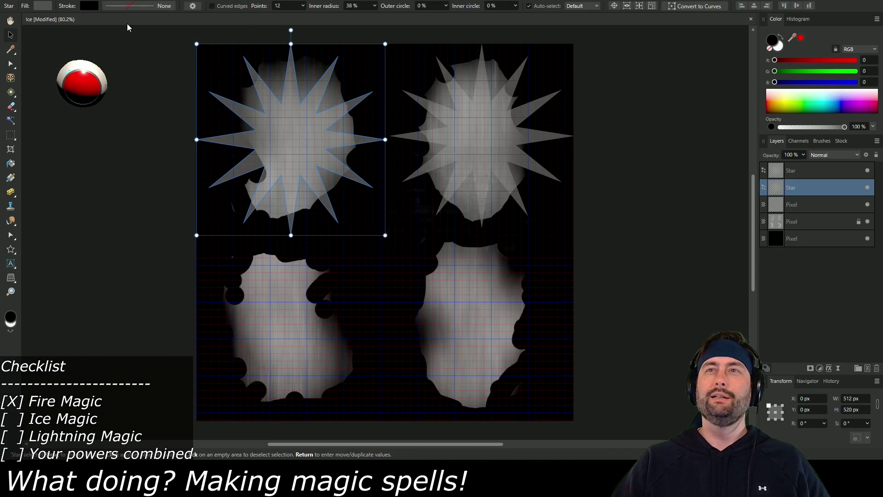
click(514, 251)
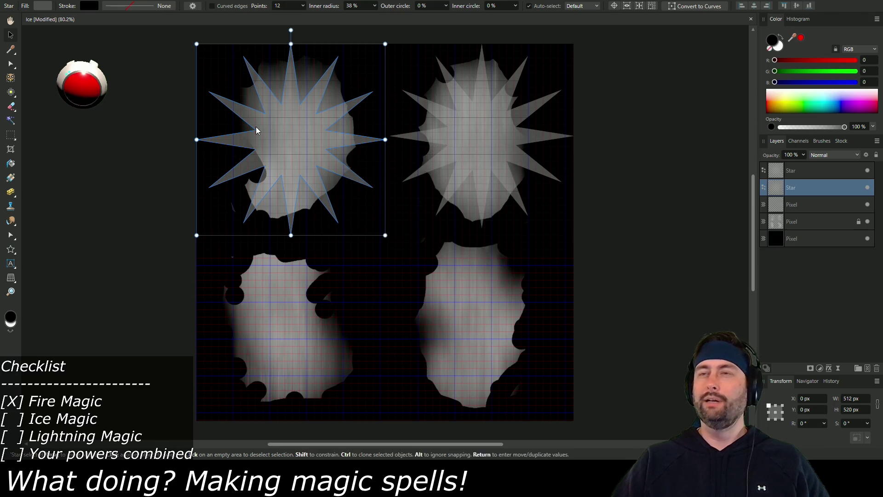
click(863, 409)
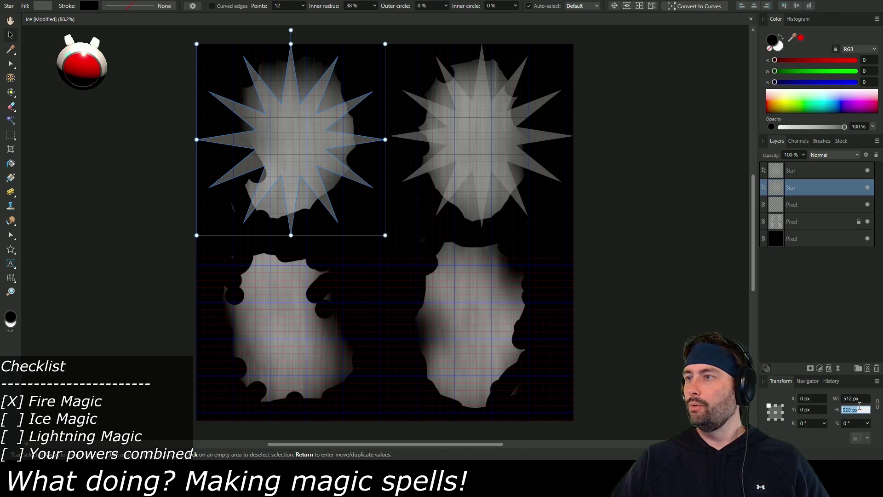
text(512)
key(Return)
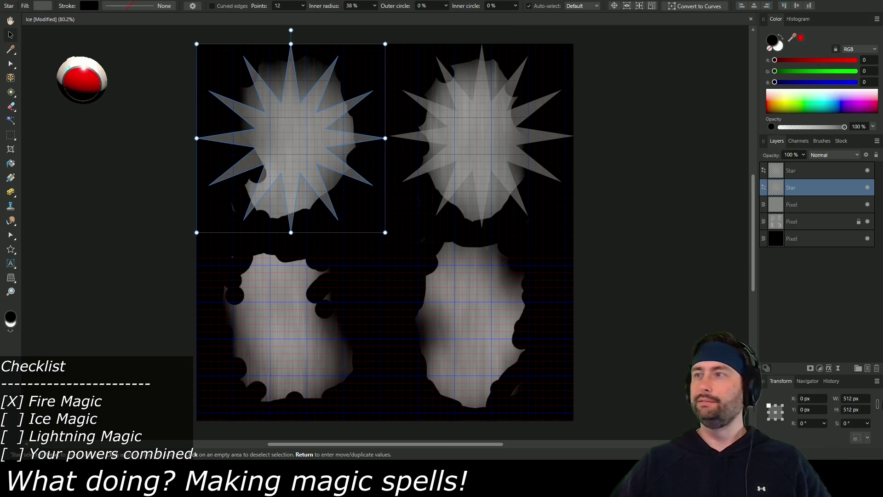
- Set the upper-right star to 512 × 512 px and nudge it slightly left
click(506, 147)
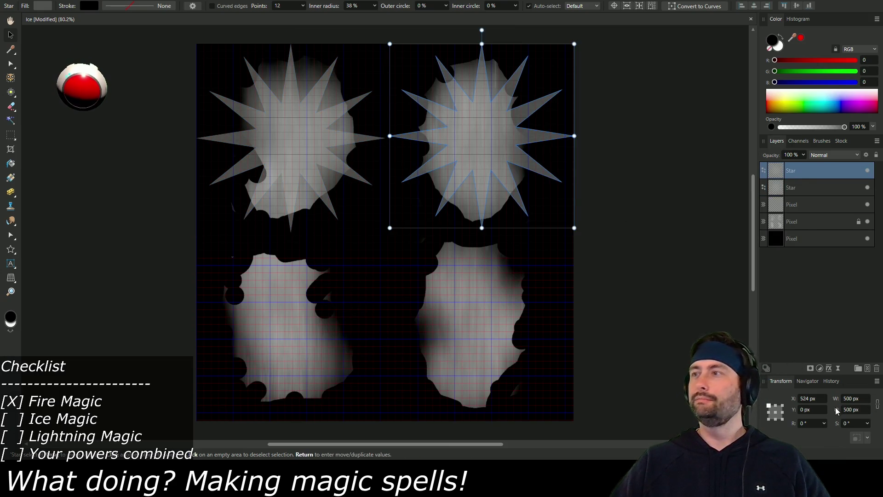
click(859, 399)
text(512)
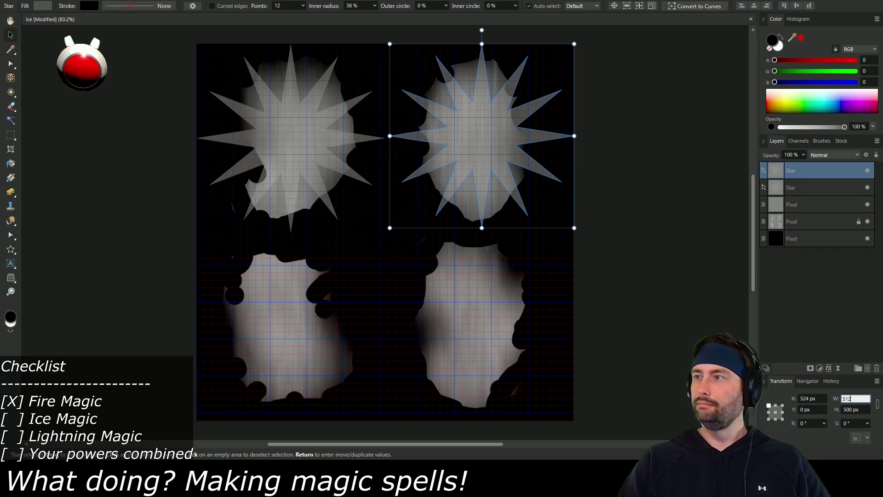
key(Tab)
text(512)
key(Return)
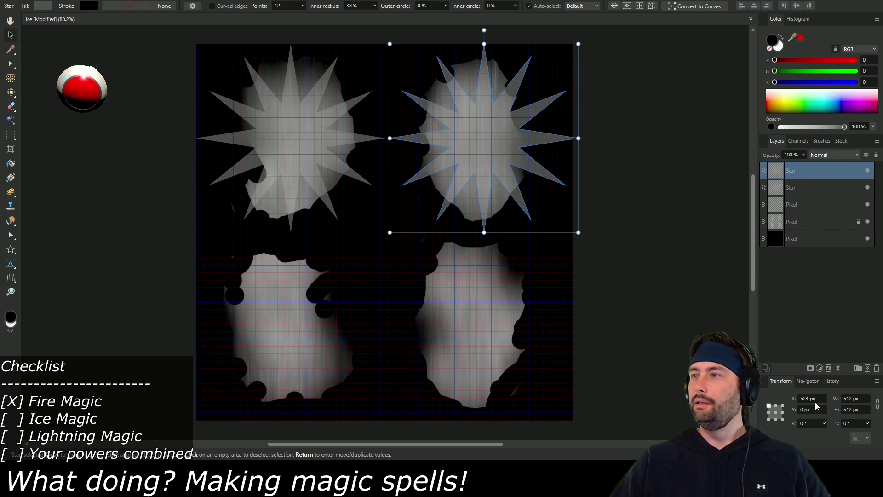
drag(542, 176, 537, 175)
- Reduce the upper-right star to 8 points and copy the upper-left star into the lower-left quadrant
click(266, 120)
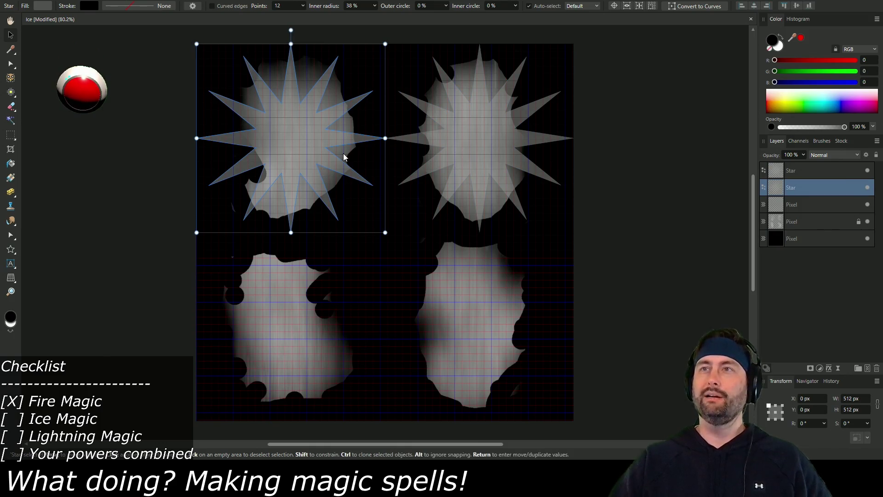
click(516, 136)
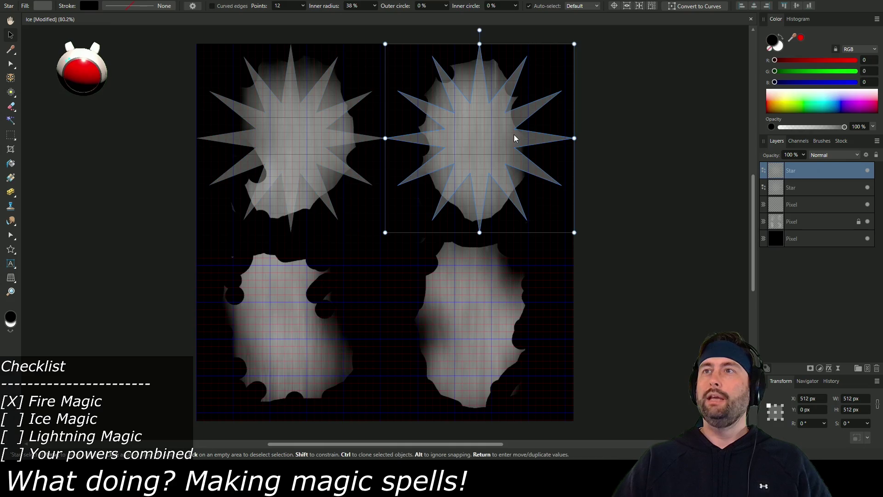
click(303, 6)
drag(305, 18, 298, 18)
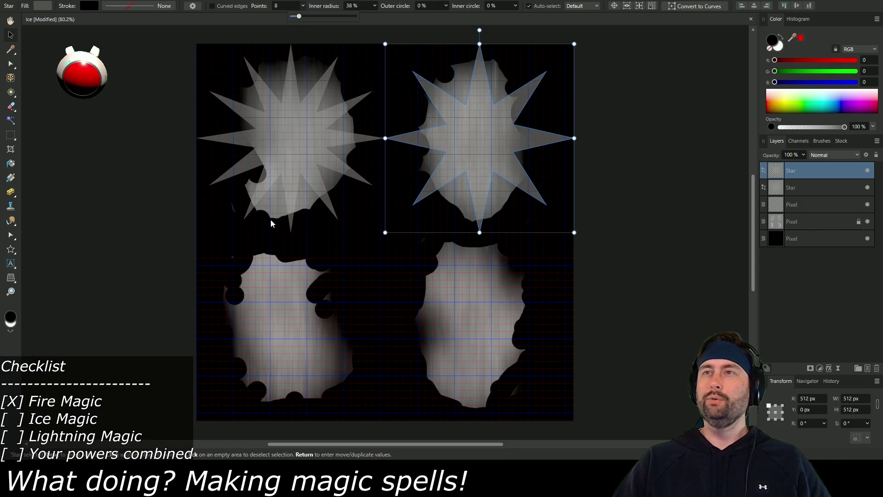
click(279, 164)
mouse_move(308, 142)
mouse_down()
mouse_move(318, 176)
mouse_move(306, 331)
mouse_up()
- Give the lower-left star 20 points, then copy it lower-right at Y 512 with 6 points
drag(304, 17, 316, 16)
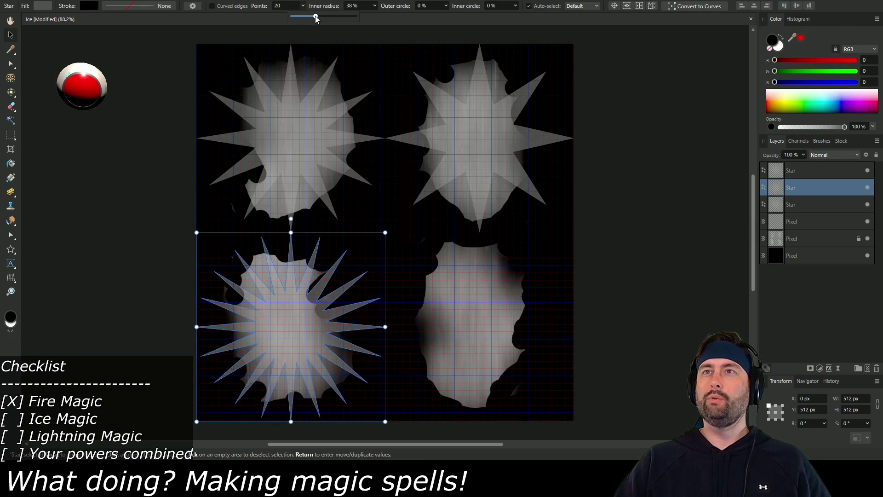
mouse_move(314, 311)
mouse_down()
mouse_move(508, 319)
mouse_move(501, 311)
mouse_up()
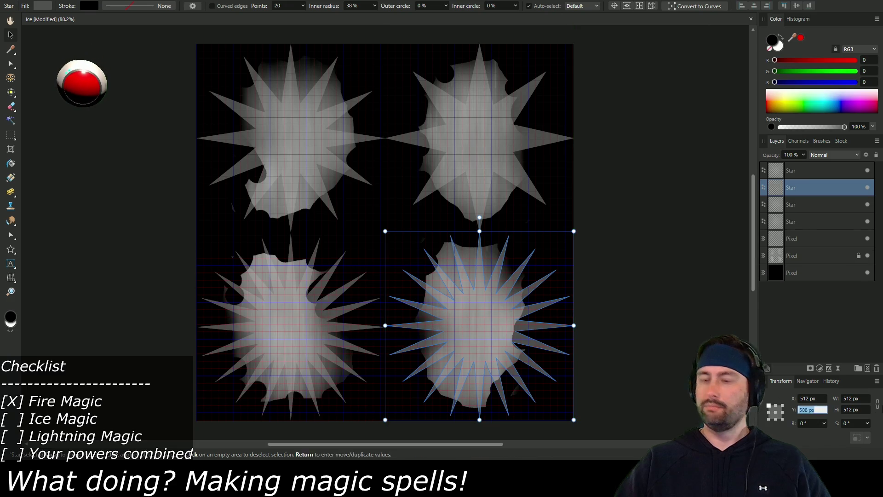
text(2)
key(Return)
click(302, 7)
drag(305, 16, 284, 17)
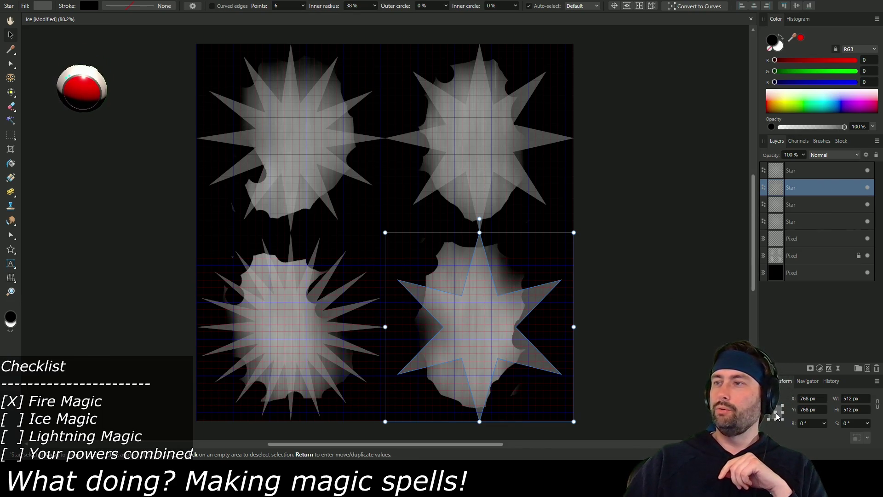
- Resize the lower-right and upper-right stars to 500 × 500 px
click(865, 399)
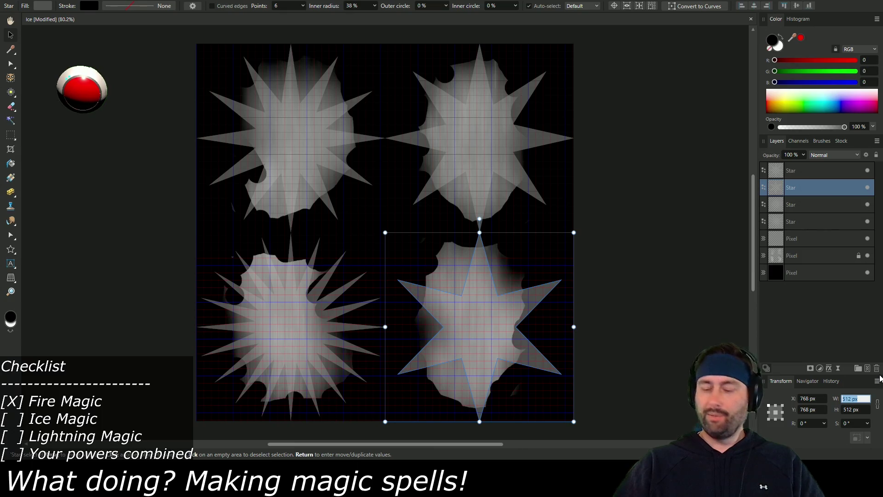
text(500)
key(Tab)
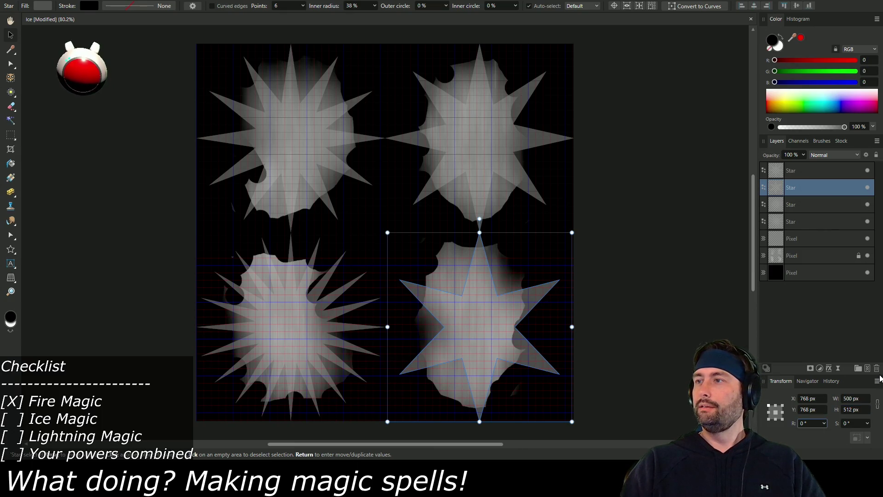
click(851, 409)
text(500)
key(Return)
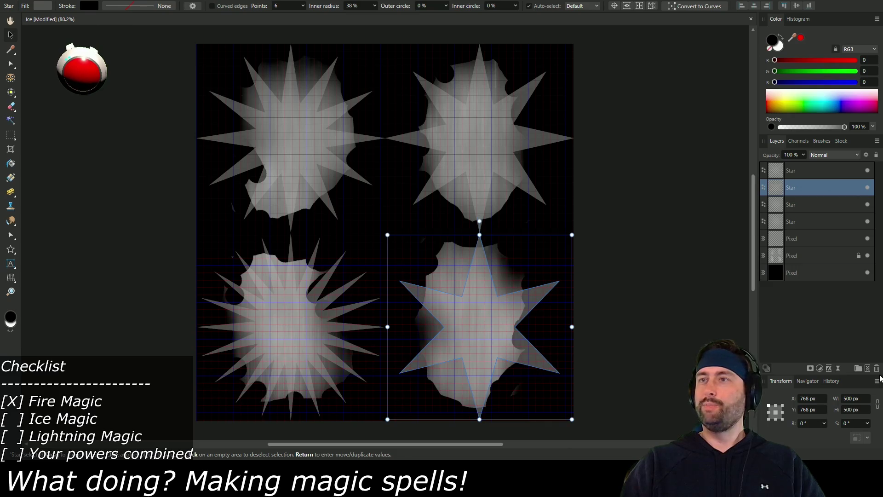
click(484, 137)
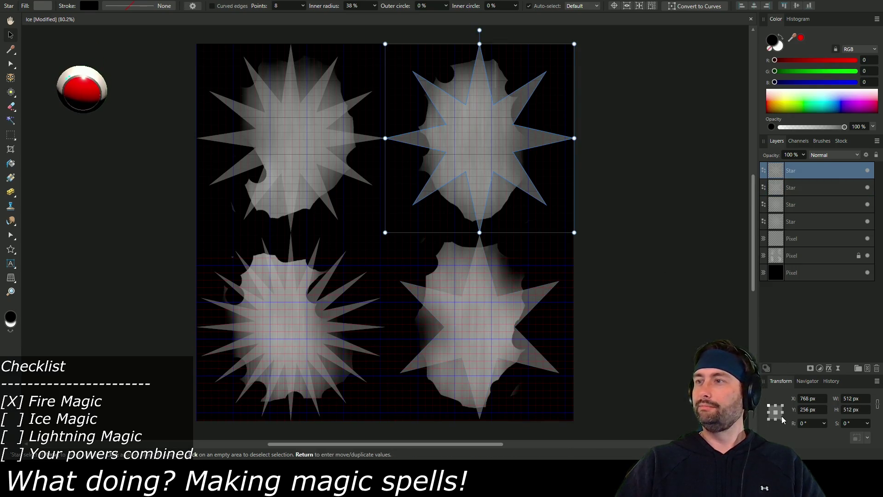
click(855, 399)
text(500)
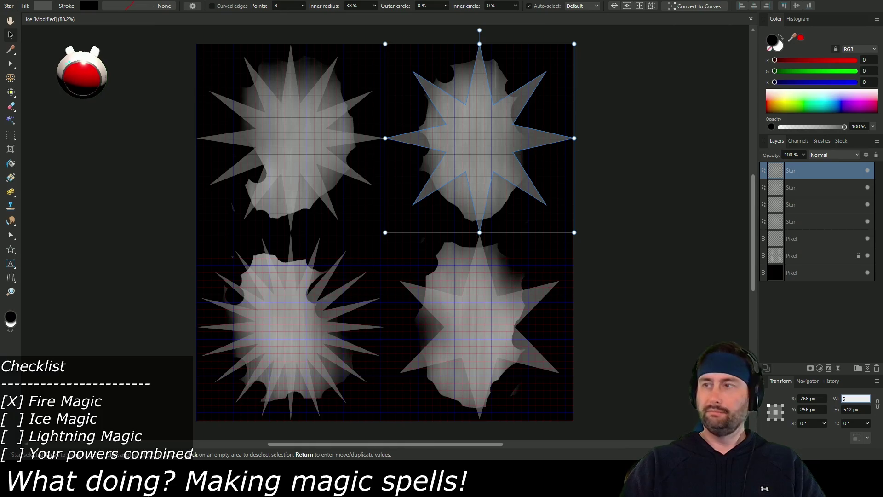
key(Tab)
text(500)
key(Return)
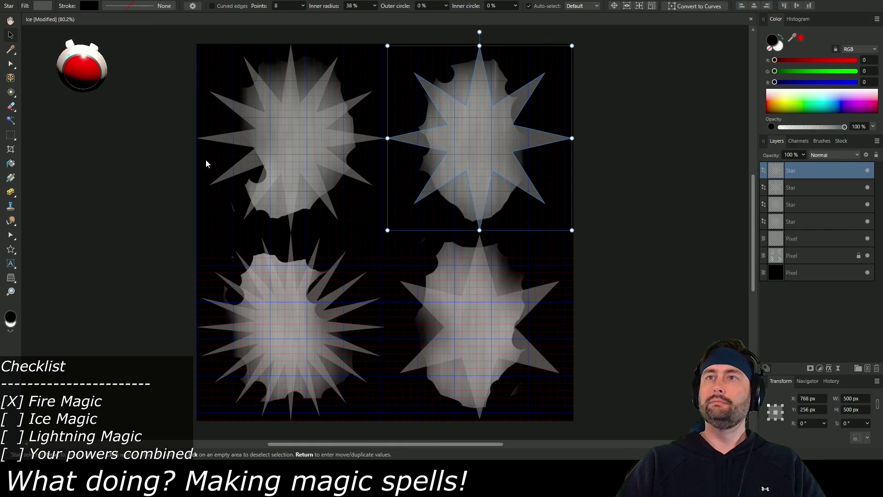
- Resize the upper-left and bottom-left stars to 500 × 500 px and hide the smoke texture layer
click(310, 129)
click(855, 399)
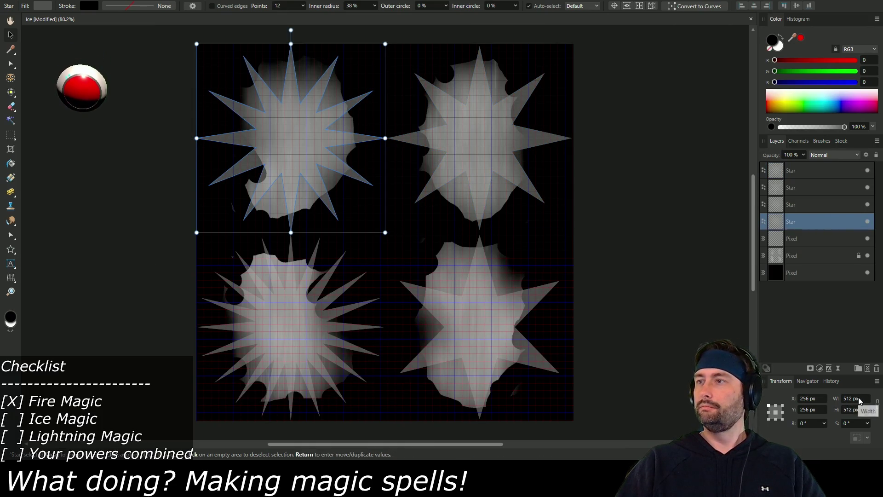
text(500)
key(Tab)
text(500)
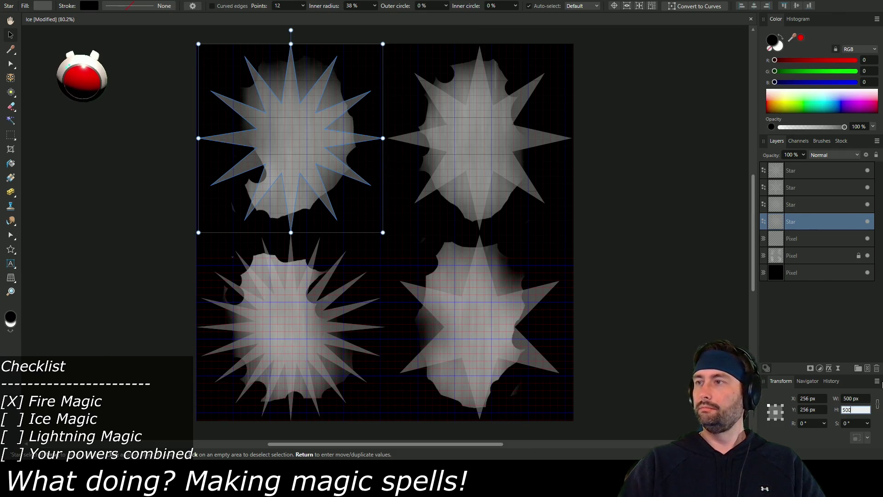
key(Return)
click(275, 325)
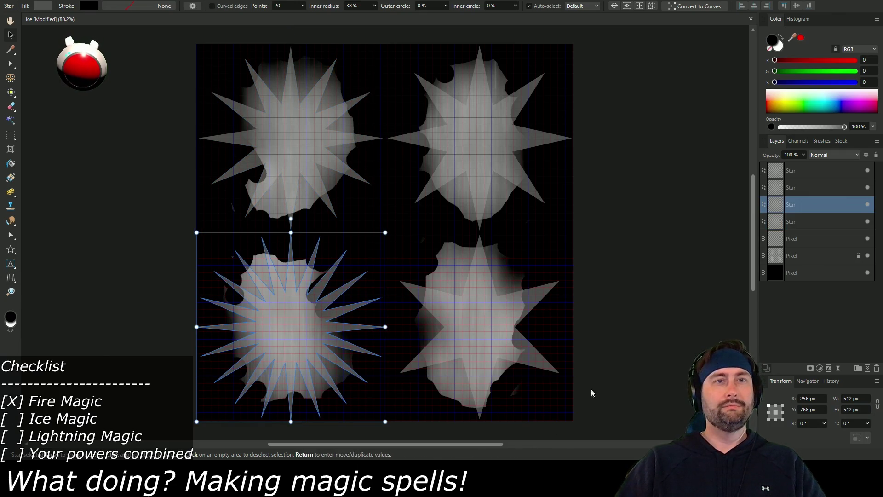
click(867, 399)
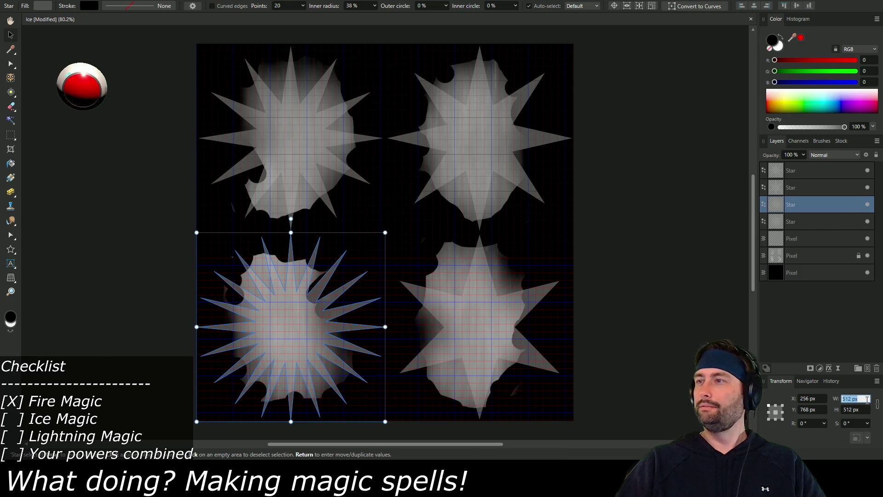
text(500)
key(Tab)
text(500)
key(Return)
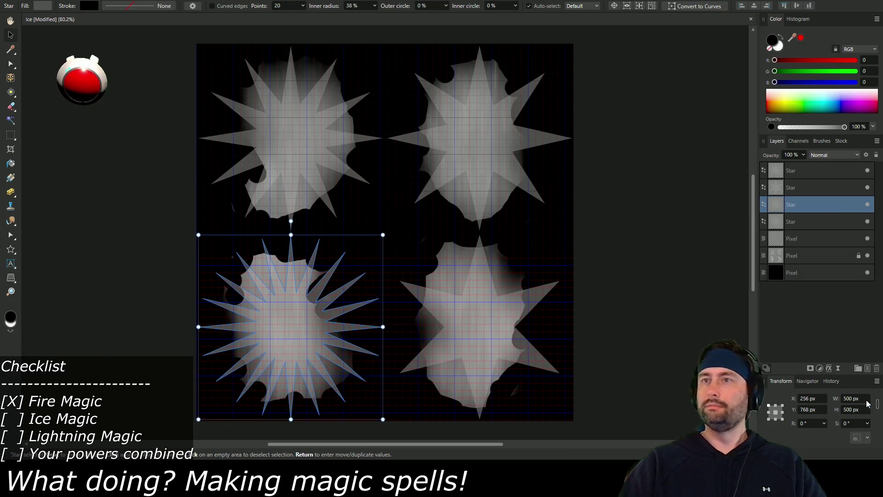
click(867, 255)
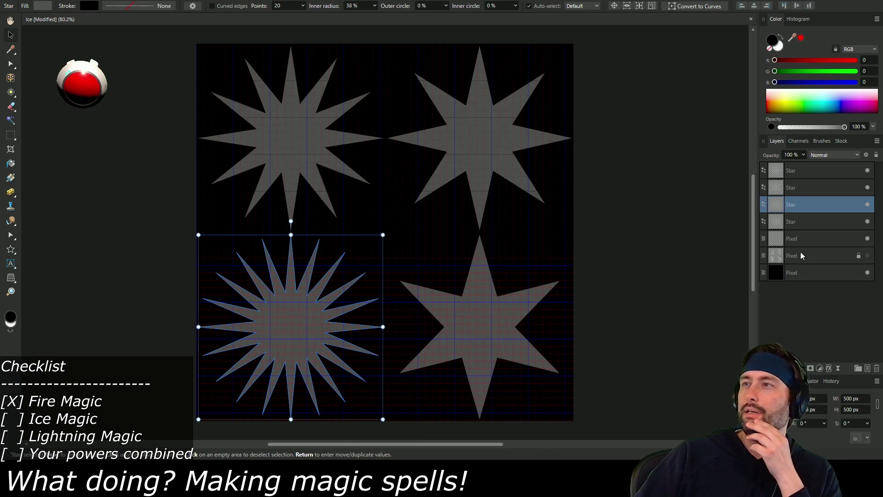
- Select the upper Pixel layer and hide the black background layer
click(815, 228)
click(818, 235)
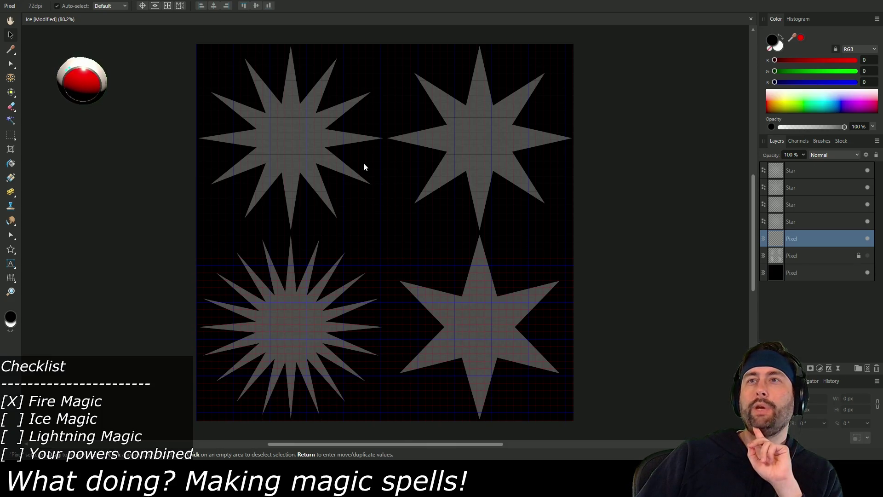
key(alt+a)
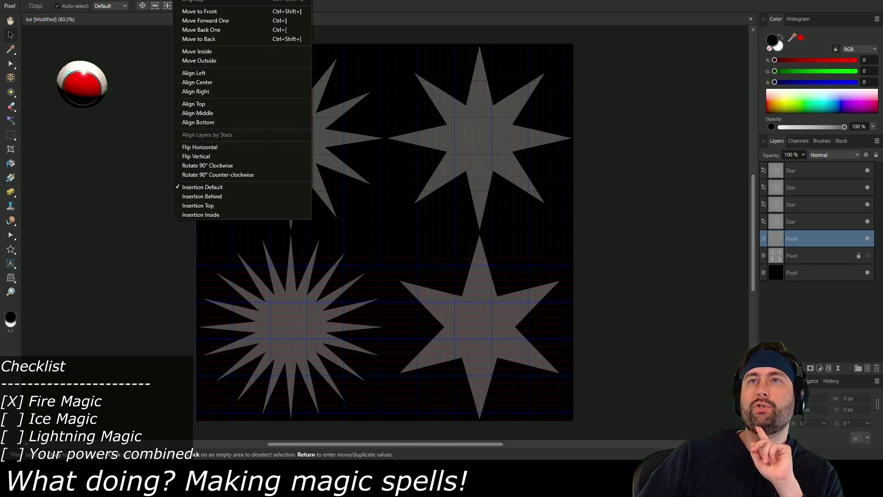
key(Escape)
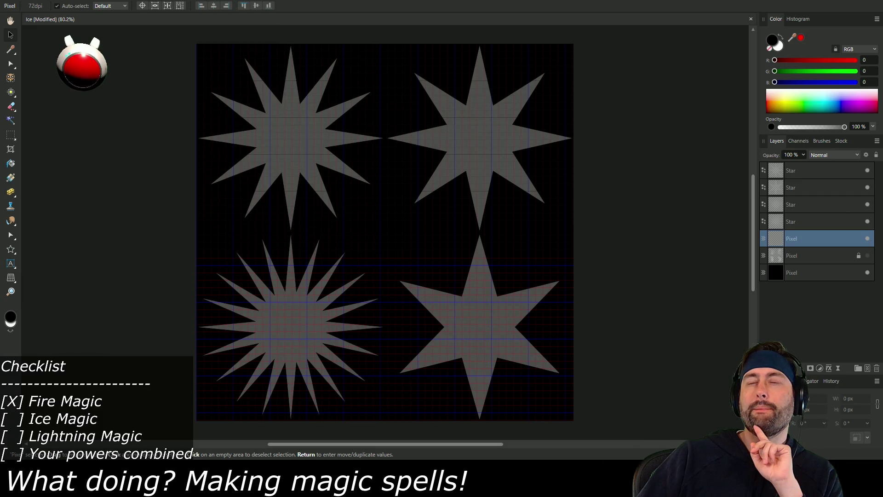
click(867, 272)
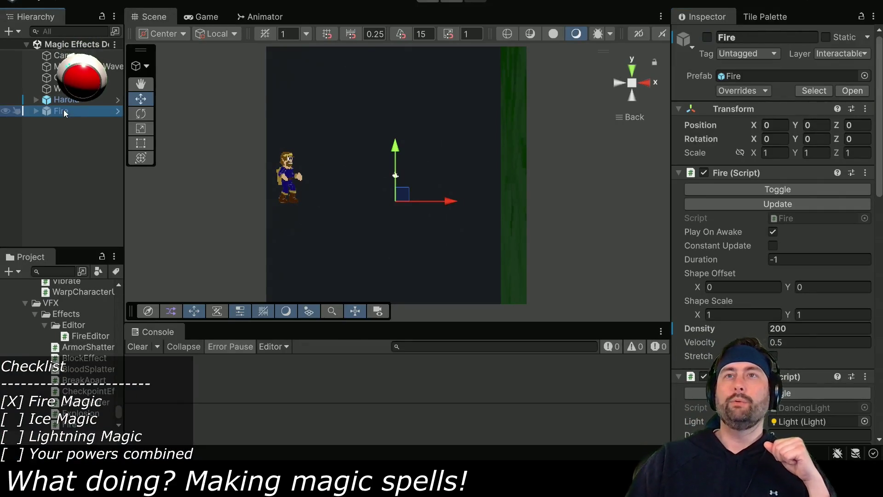
- Expand the Fire object, select its Fire child and ping its Renderer material in the Project
click(35, 111)
click(67, 132)
scroll(810, 266, down, 10)
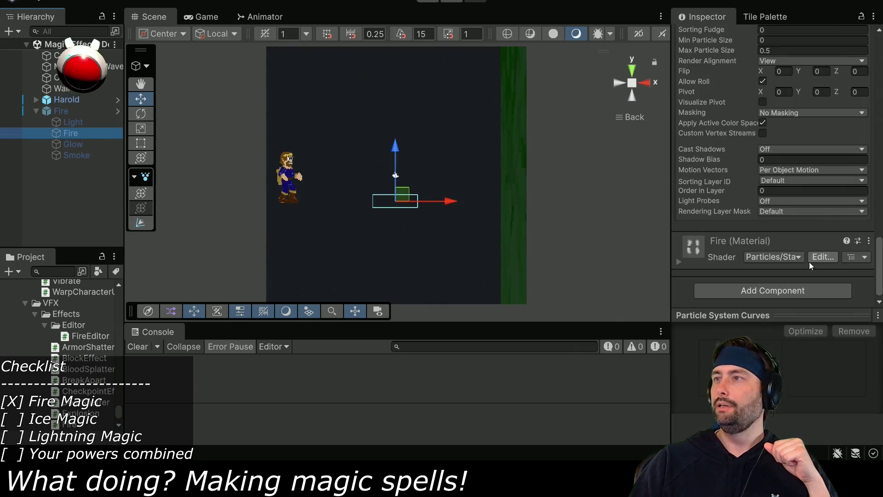
scroll(811, 267, up, 5)
click(809, 232)
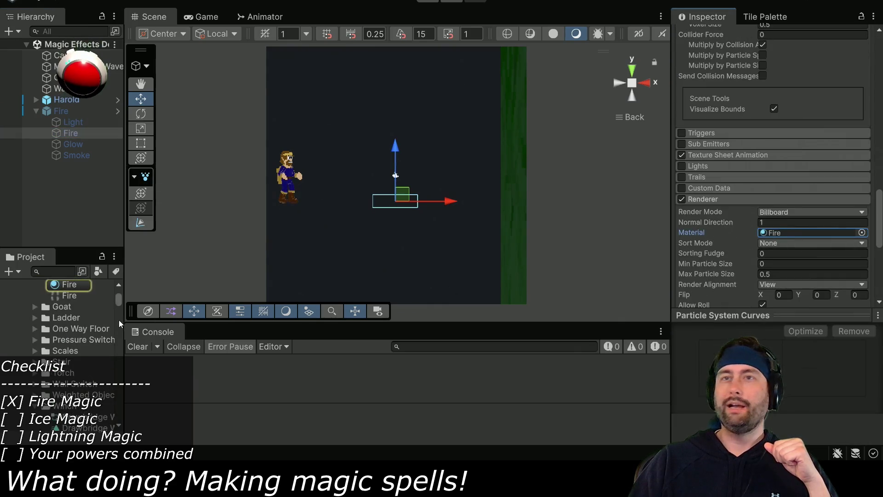
- Collapse the Alligator and Chain folders, expand the Fire folder, and bring up the Features folder's actions
scroll(68, 314, up, 3)
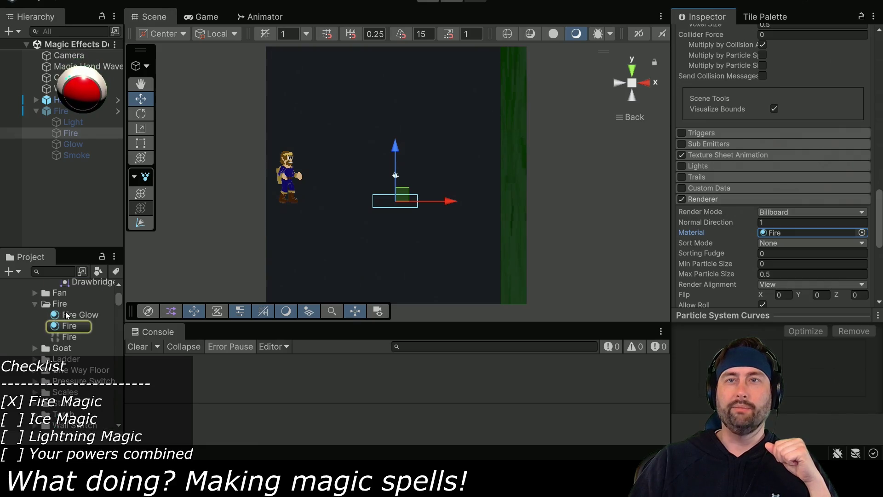
click(61, 304)
drag(119, 301, 118, 295)
scroll(45, 333, down, 5)
scroll(39, 346, down, 3)
click(35, 308)
click(35, 374)
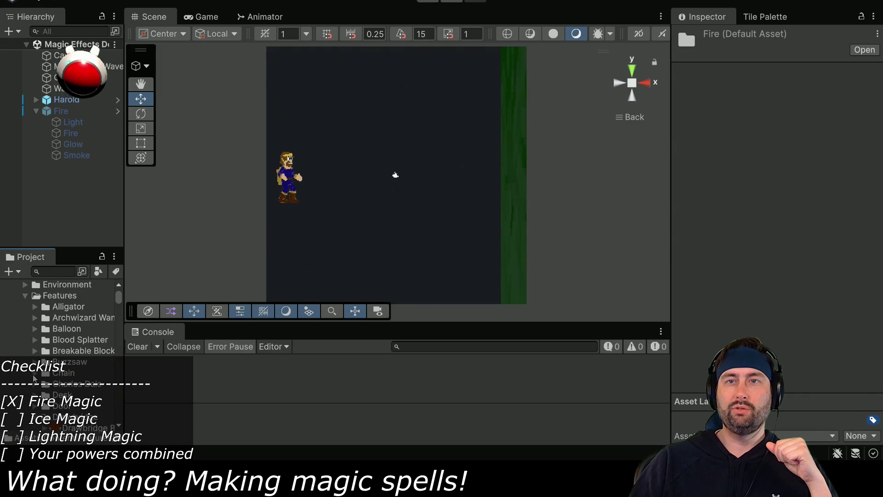
scroll(35, 379, down, 5)
click(35, 334)
click(35, 334)
click(35, 355)
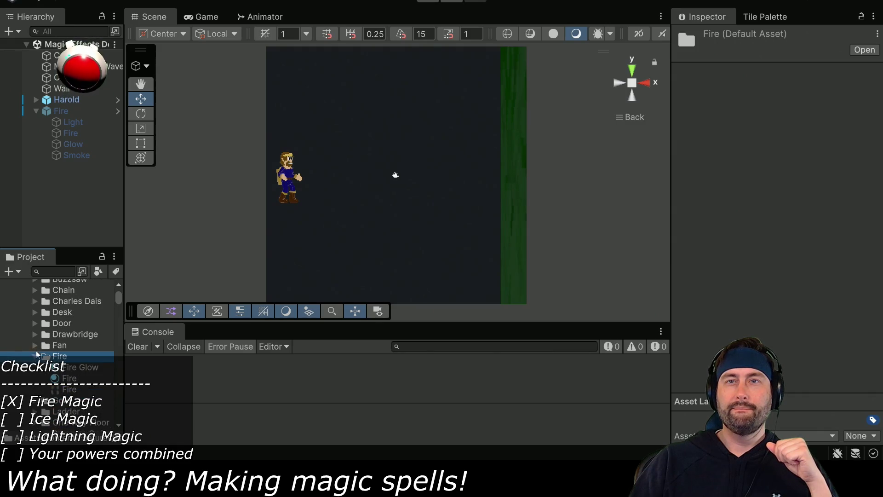
scroll(73, 350, up, 8)
right_click(64, 341)
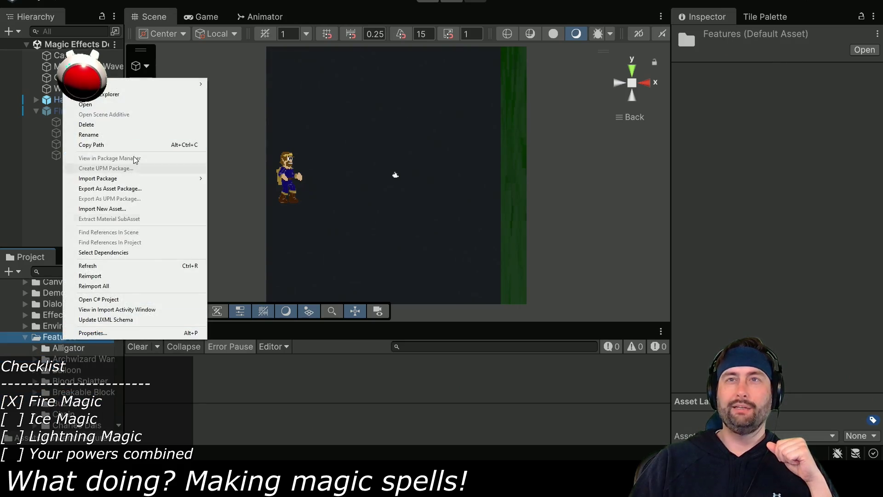
- Create an Ice folder under Features, then select the exported Ice texture to see its import settings
mouse_move(170, 84)
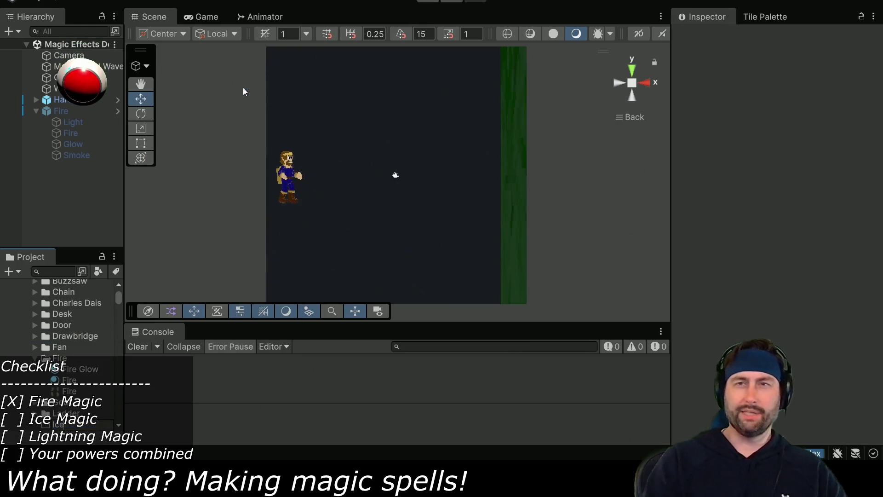
key(Return)
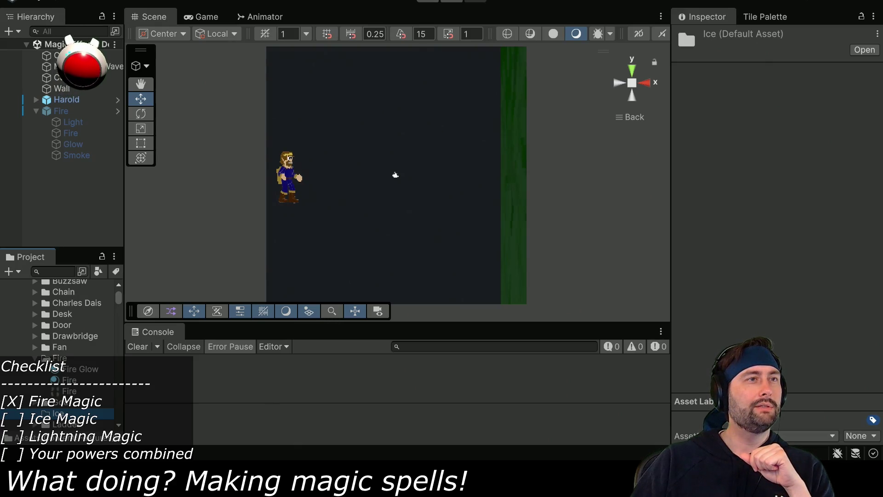
key(alt+Tab)
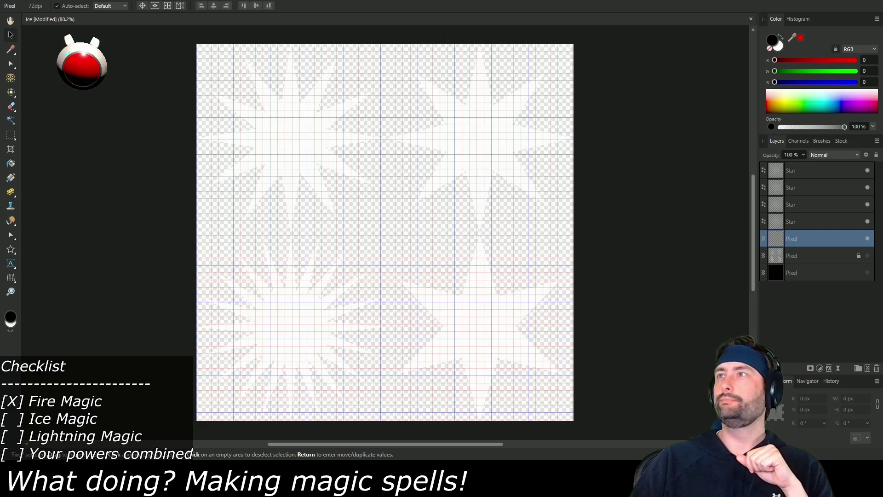
key(alt+Tab)
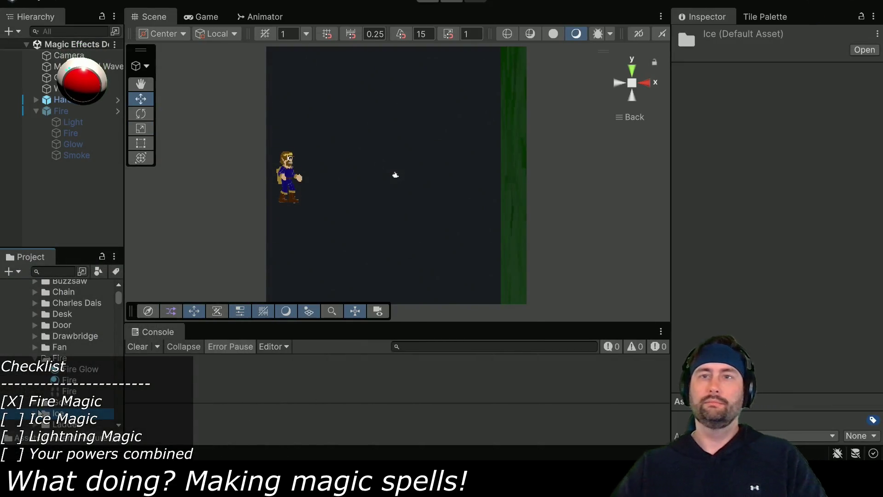
scroll(57, 390, down, 3)
click(64, 384)
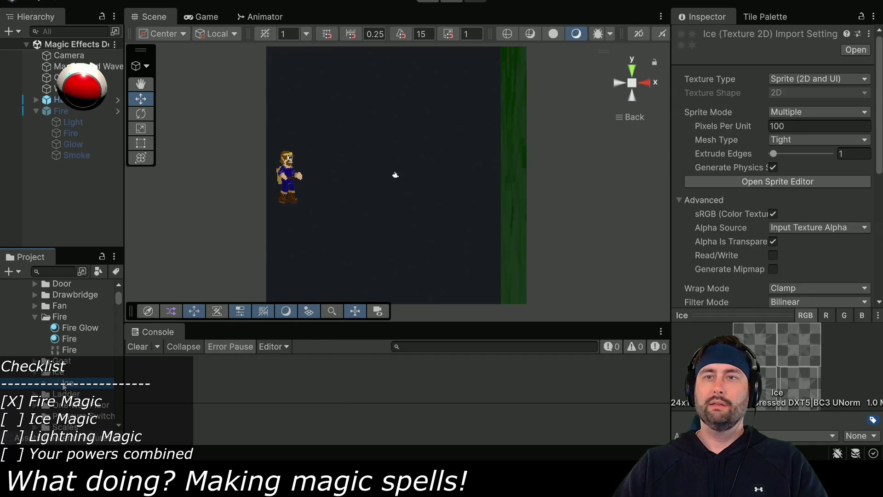
- Set the Ice texture's Pixels Per Unit to 32, matching Fire, and save the import changes
click(67, 351)
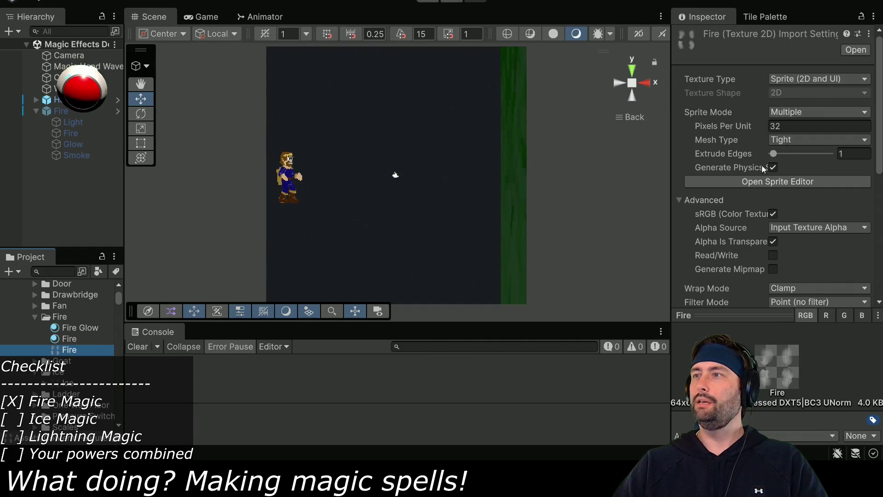
click(60, 383)
click(809, 126)
text(32)
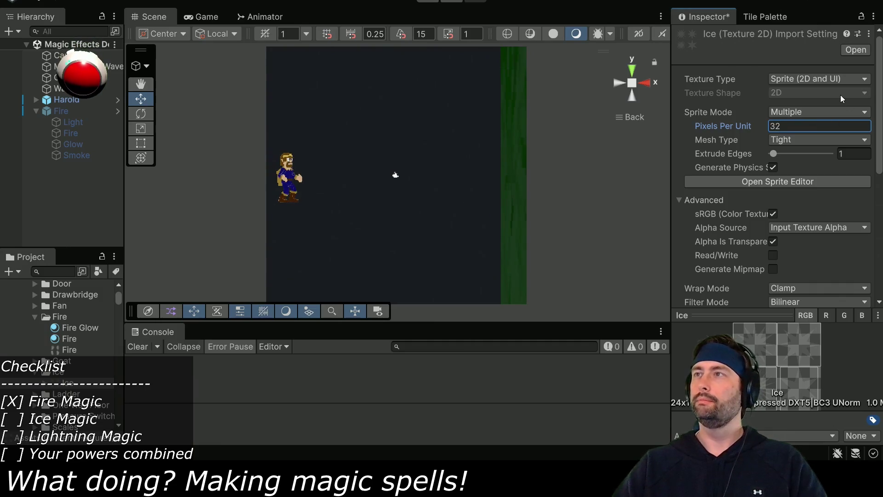
click(58, 351)
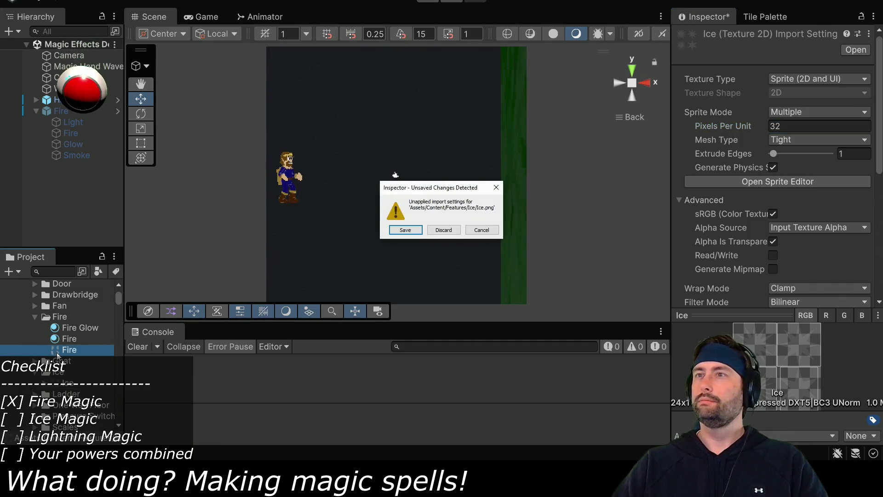
click(404, 230)
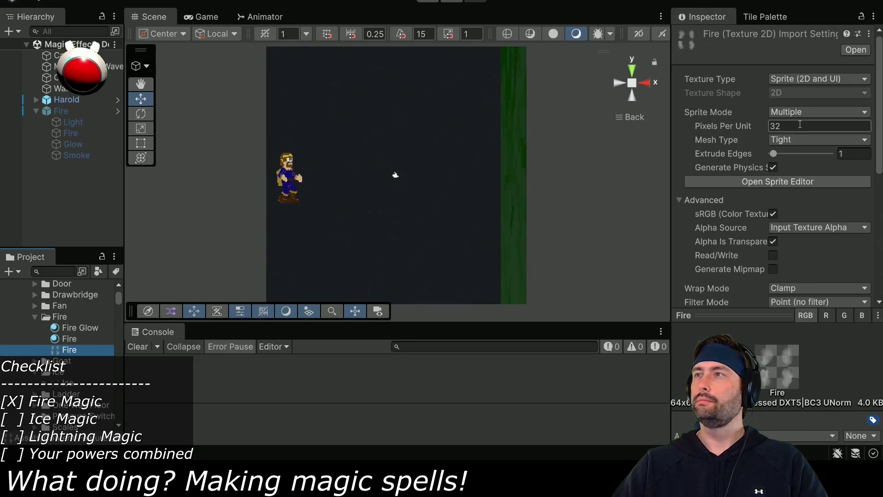
- Open the Fire texture in the Sprite Editor, close it, and return to the Affinity document
scroll(782, 207, down, 2)
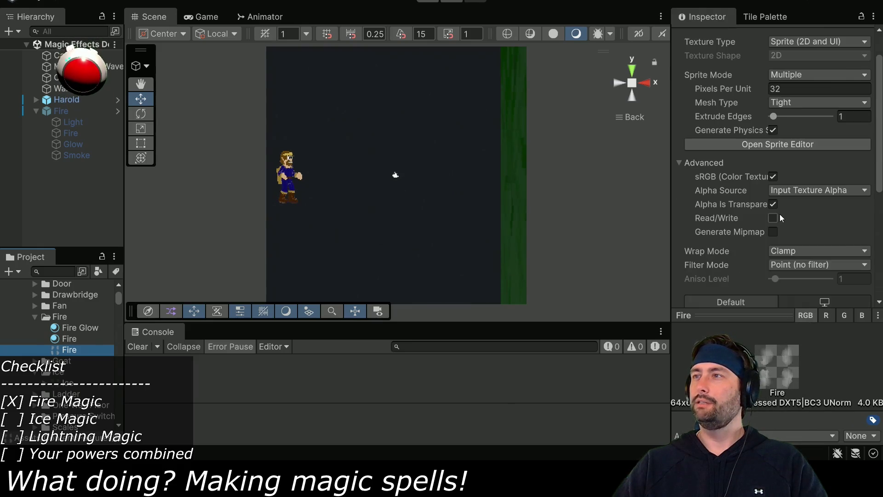
click(742, 145)
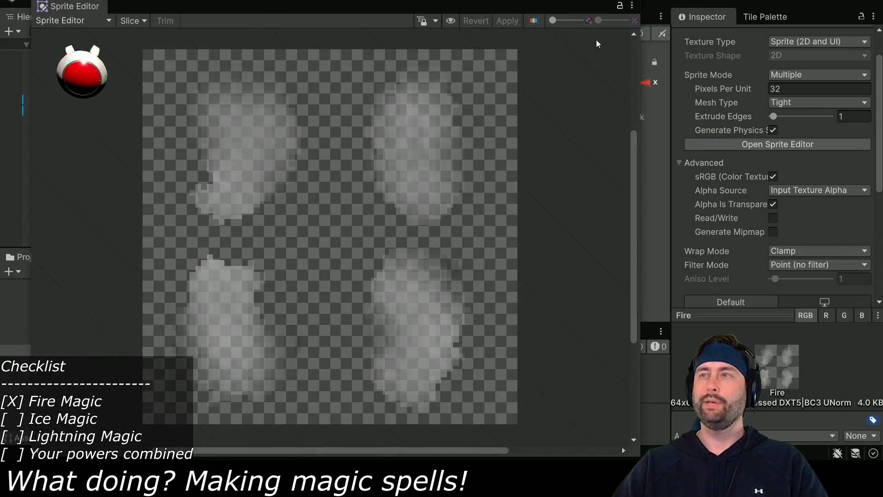
click(632, 5)
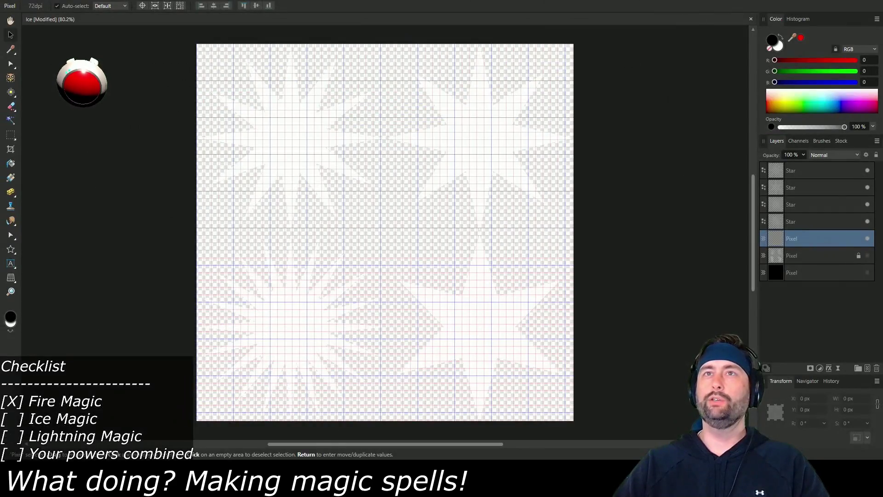
click(106, 1)
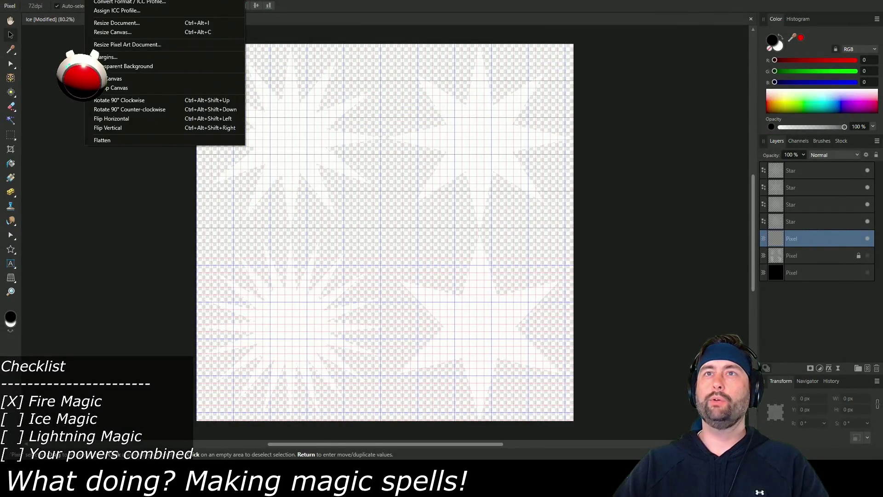
- Resize the Affinity Photo Ice star document to 64 px
click(108, 24)
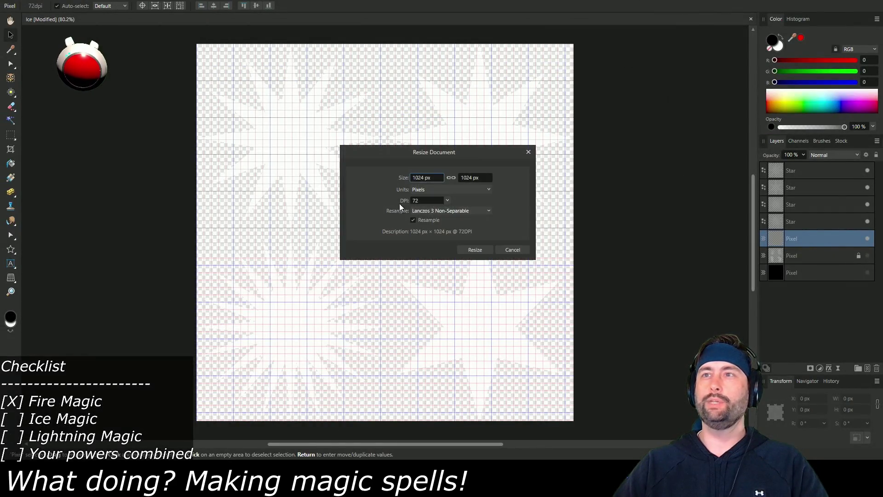
click(435, 179)
text(64)
key(Tab)
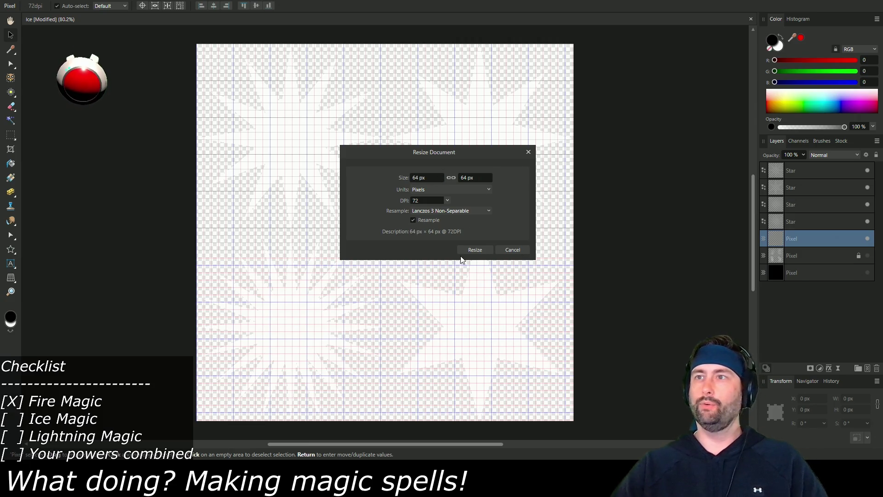
click(474, 249)
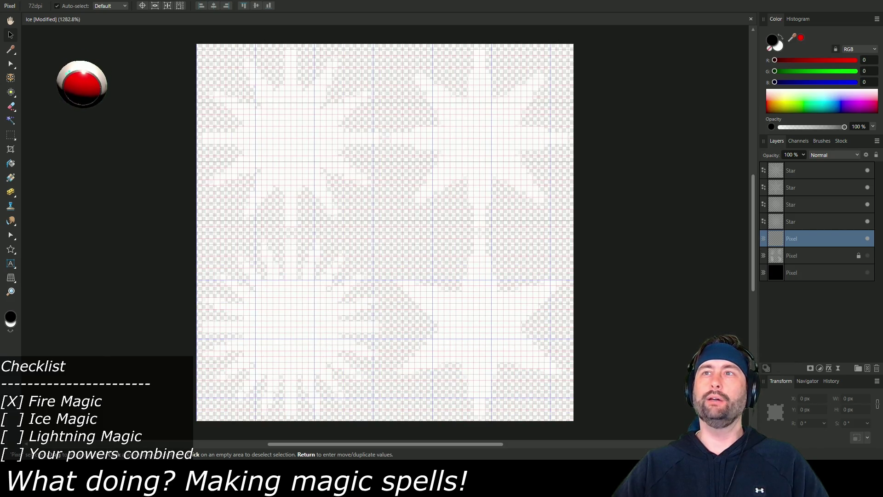
- Export the Ice texture via File > Export and switch back to Unity
key(alt+f)
click(45, 210)
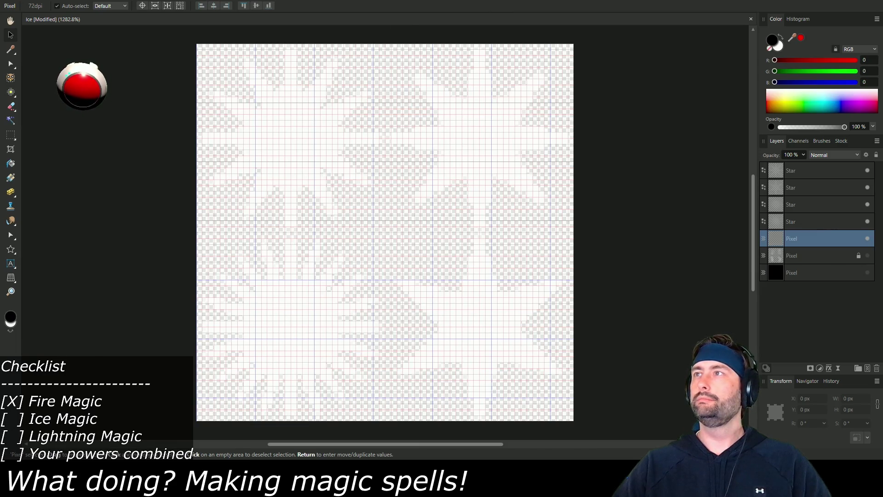
key(alt+Tab)
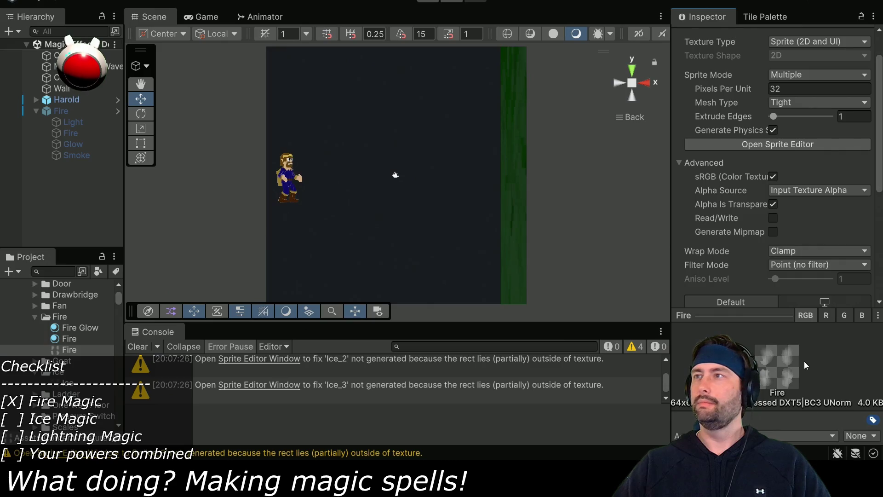
- Open the Ice texture in the Sprite Editor and remove its out-of-bounds sprite rects
click(72, 384)
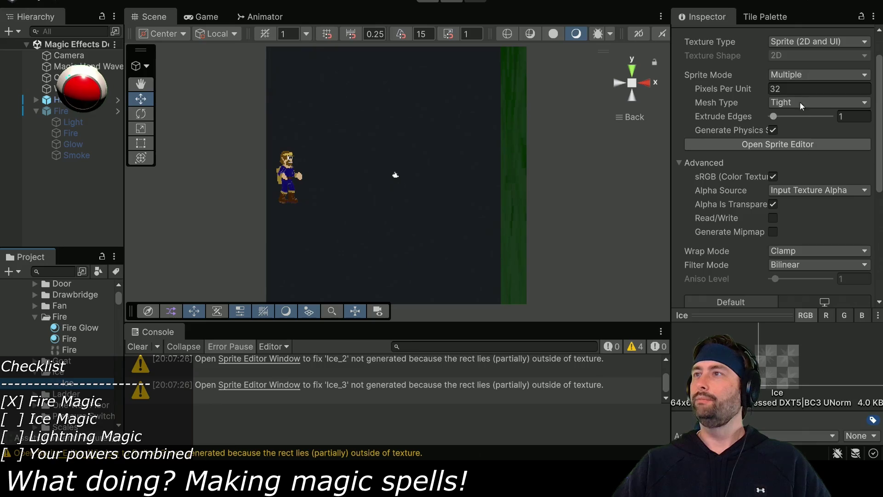
click(802, 144)
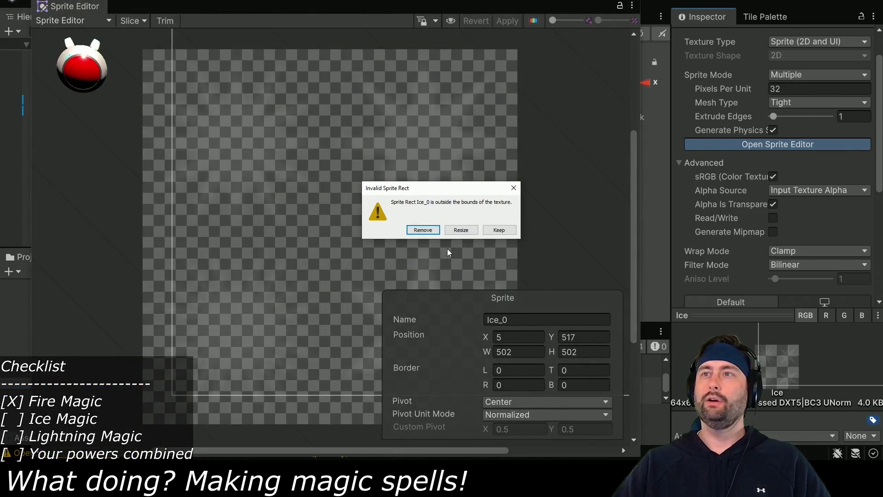
click(427, 232)
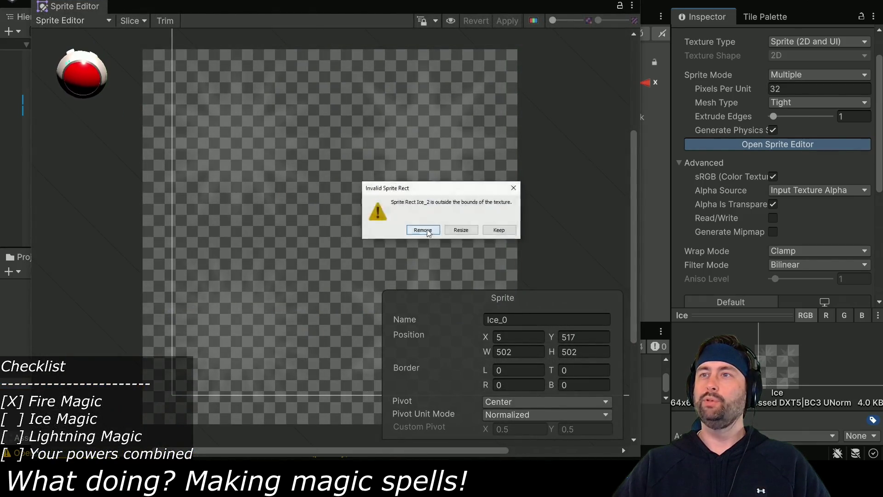
- Slice the Ice texture as a Grid By Cell Size of 32×32, apply, and close the editor
click(133, 20)
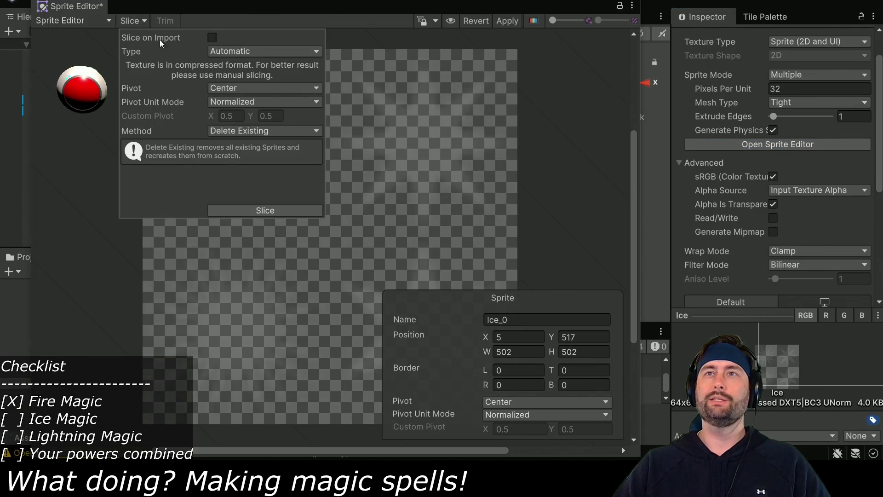
click(239, 52)
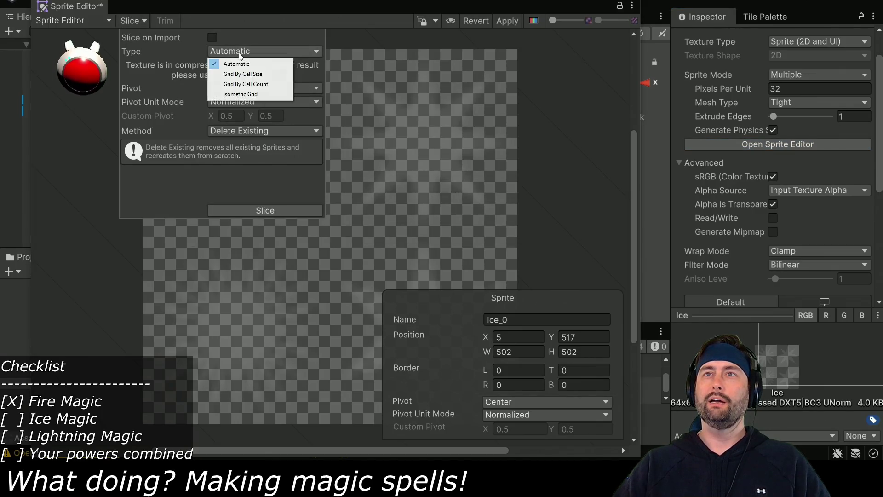
click(239, 73)
click(244, 65)
text(32)
key(Tab)
text(32)
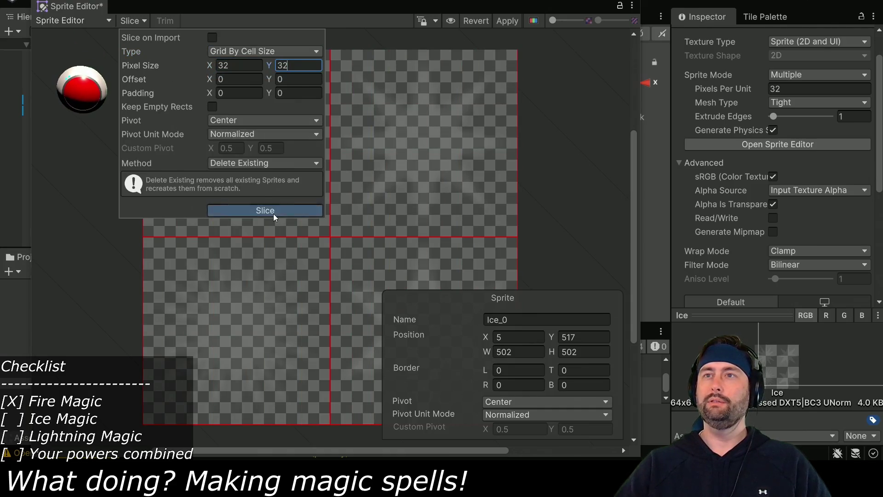
click(264, 210)
click(508, 21)
click(276, 169)
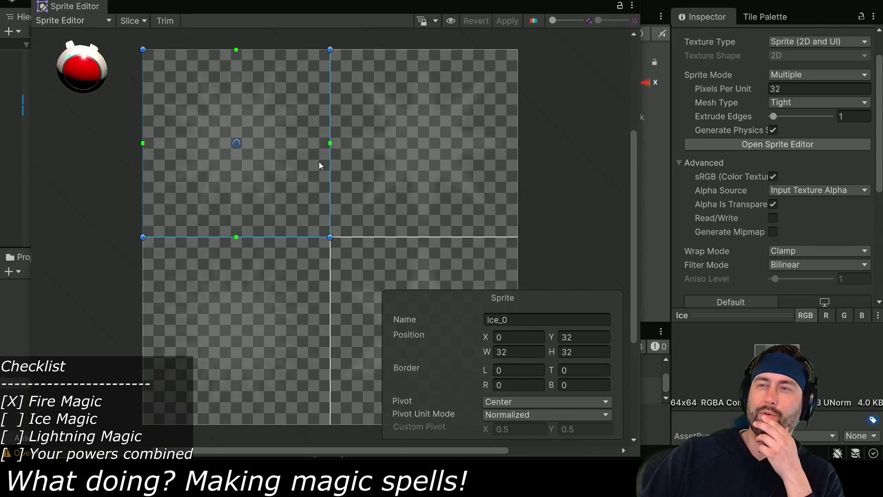
click(224, 294)
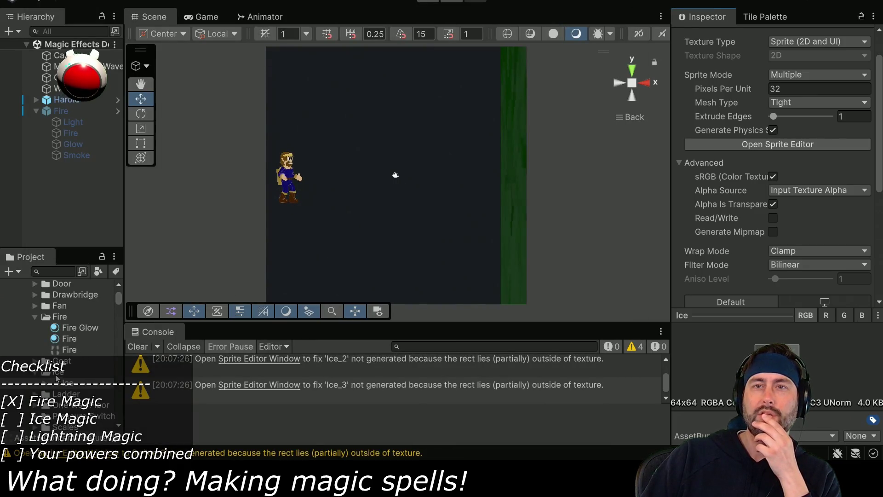
- Check the Fire texture in the Sprite Editor and view the Ice image in an external viewer
click(69, 351)
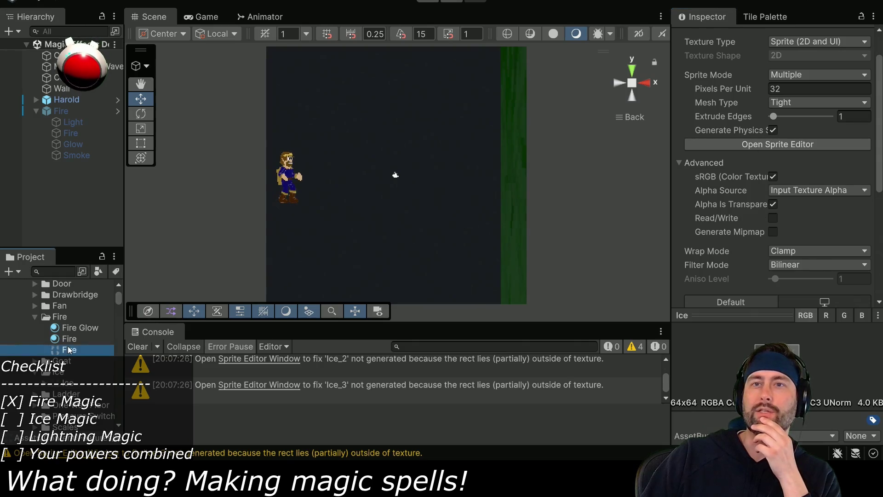
scroll(816, 120, up, 2)
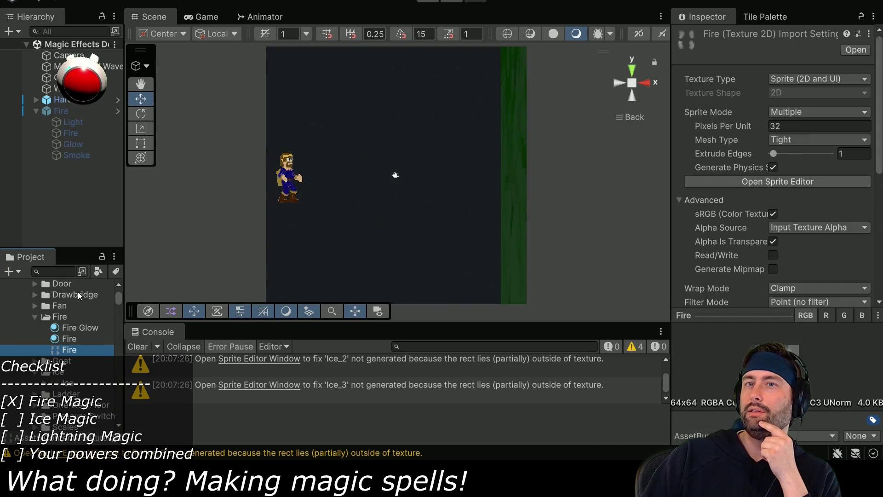
click(727, 181)
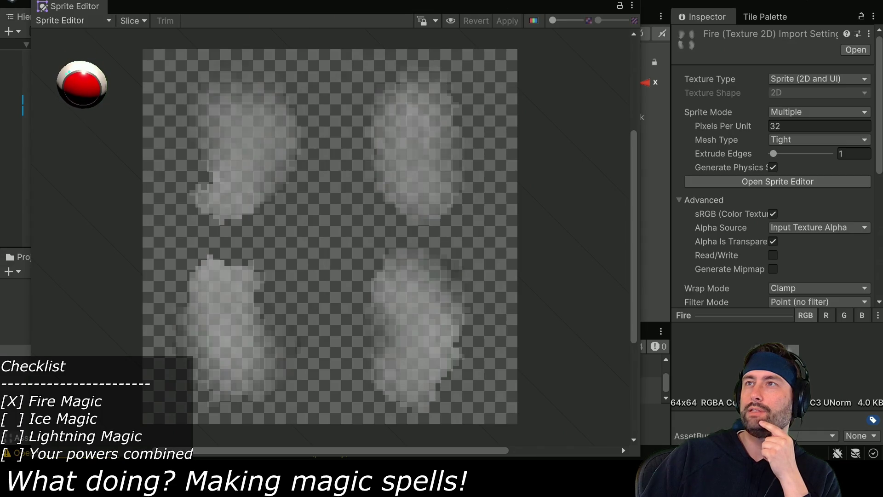
click(101, 307)
double_click(66, 385)
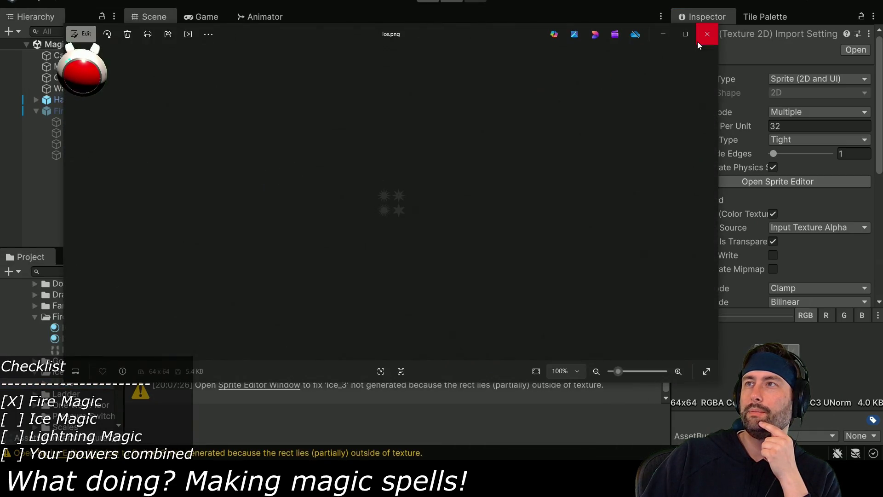
click(698, 41)
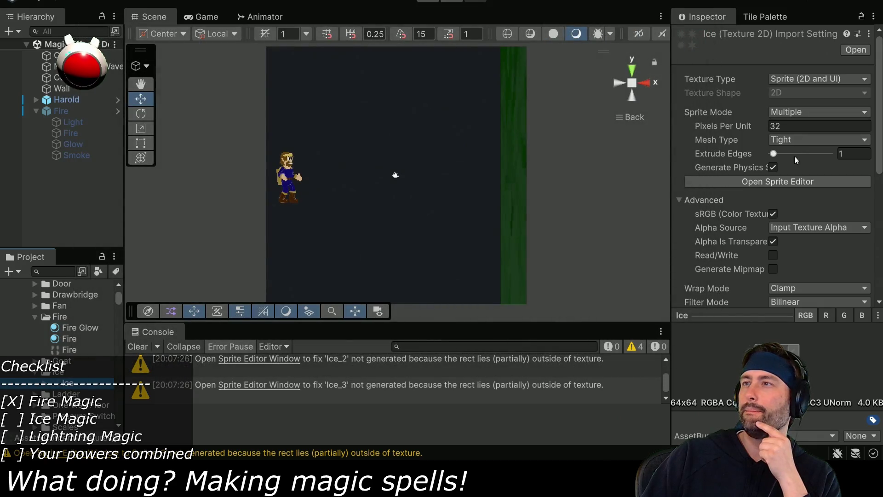
- Delete all four Ice sprite slices in the Sprite Editor, close it, and select the Fire material
click(781, 182)
click(138, 22)
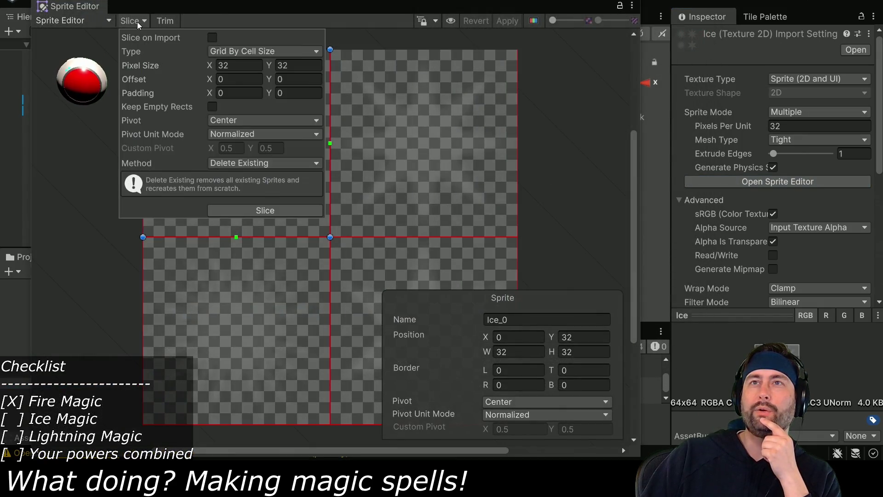
click(88, 195)
click(239, 135)
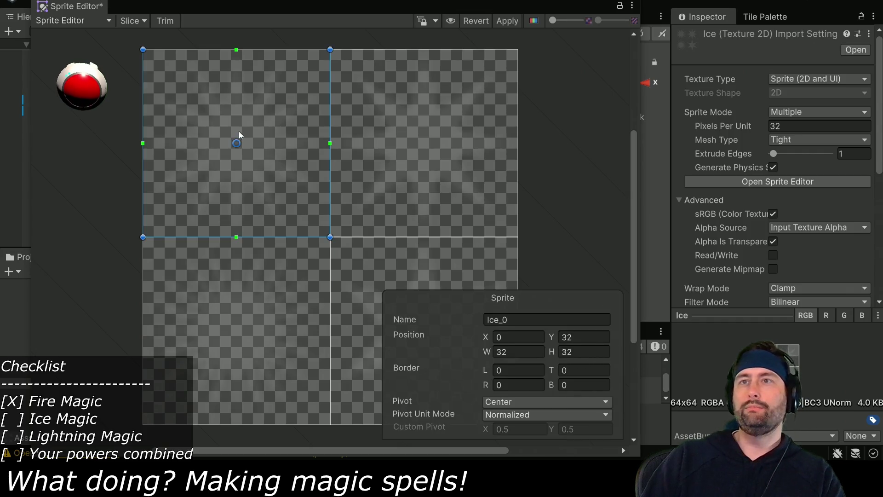
key(Delete)
click(338, 151)
key(Delete)
click(345, 270)
key(Delete)
click(290, 286)
key(Delete)
click(627, 2)
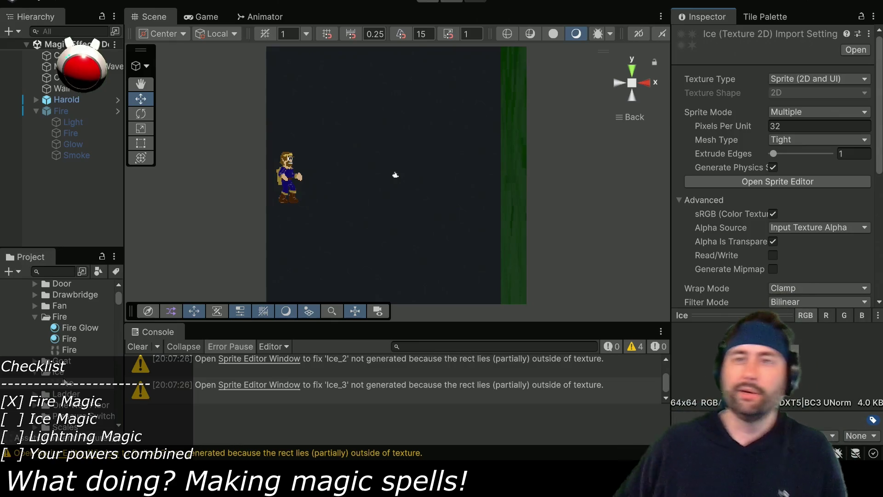
click(77, 340)
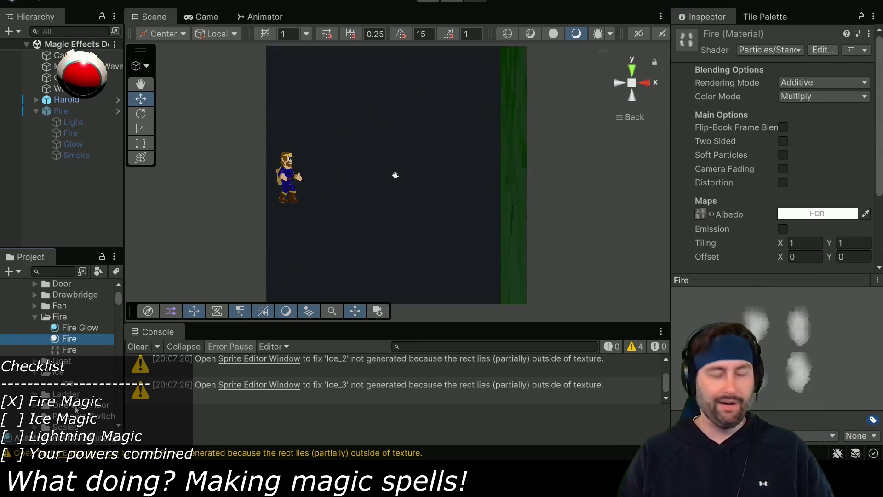
- Duplicate the Fire material with Ctrl+D, rename the copy Ice, and move it into the Ice folder
key(ctrl+d)
key(F2)
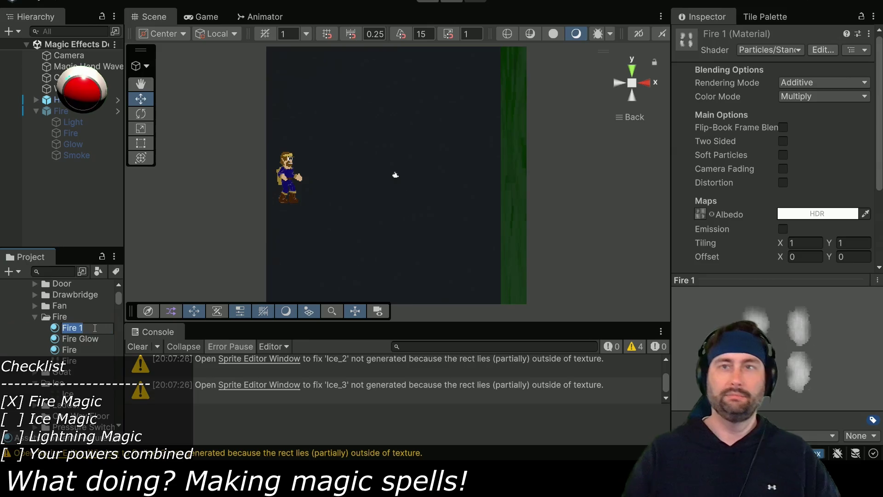
text(Ice)
key(Return)
drag(69, 360, 65, 388)
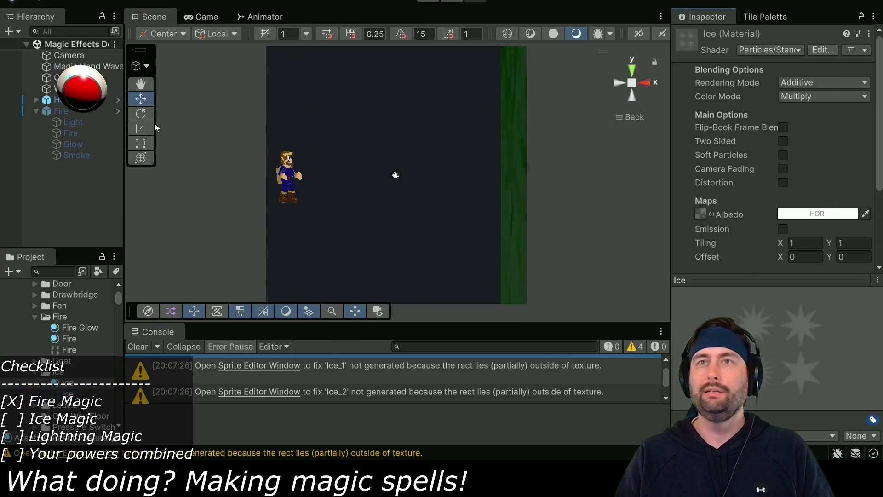
- Duplicate the Fire effect object, unpack the copy from its prefab, enable it and name it Ice
click(66, 112)
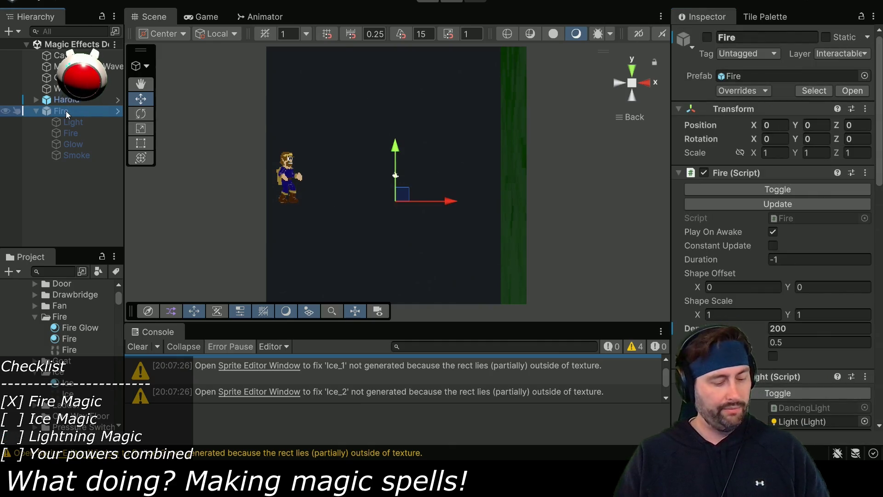
key(ctrl+d)
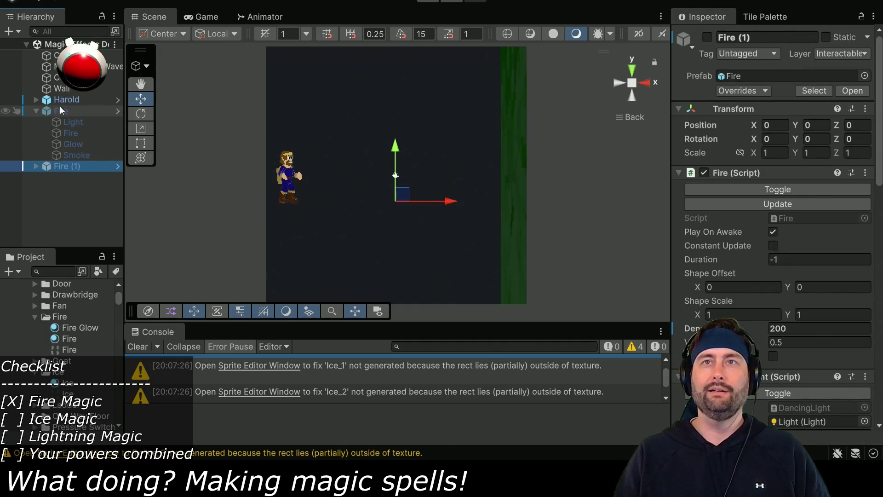
right_click(46, 168)
mouse_move(78, 245)
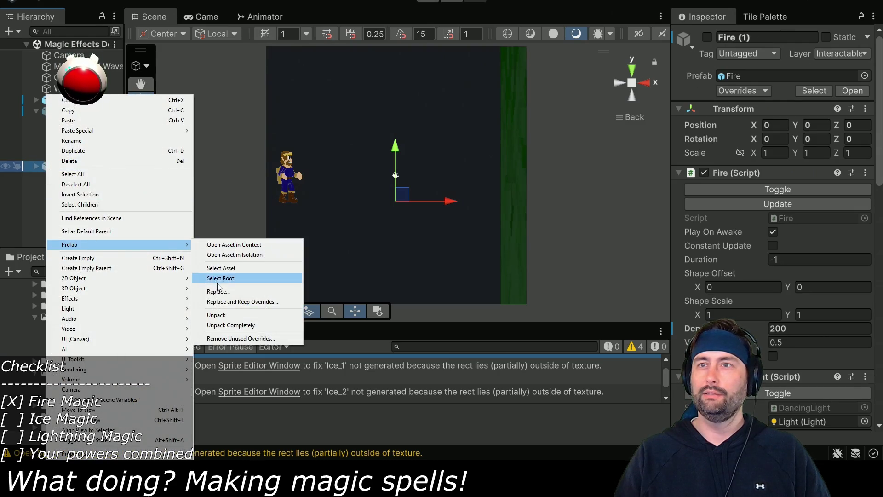
click(220, 314)
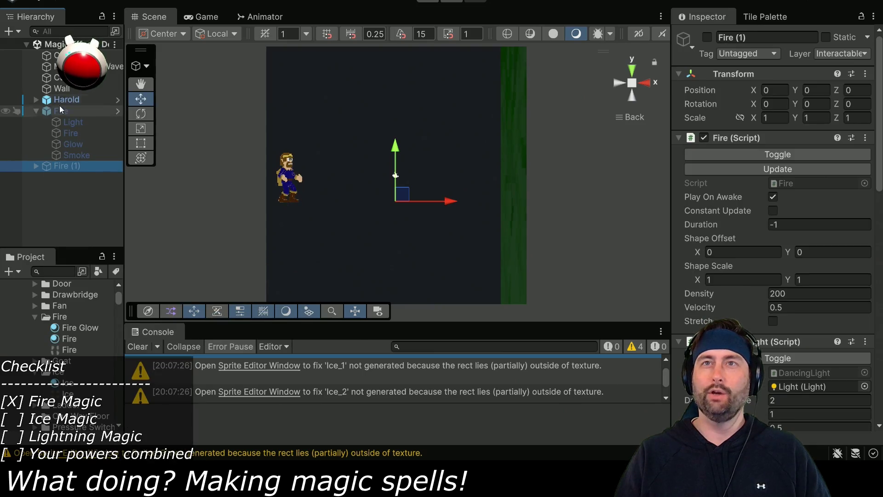
click(36, 111)
click(707, 37)
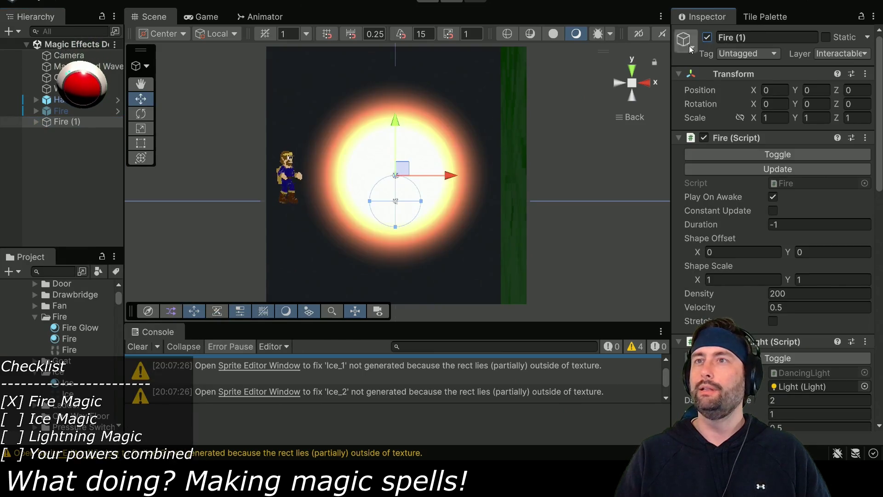
click(68, 122)
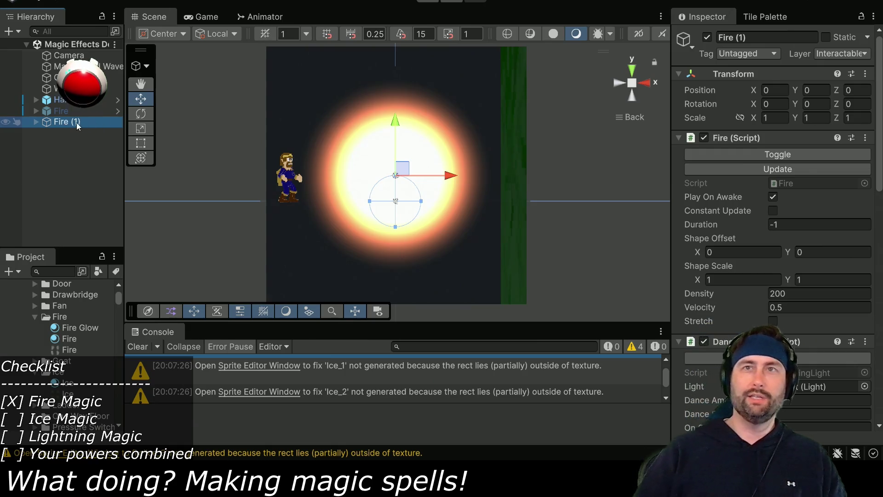
text(Ice)
key(Return)
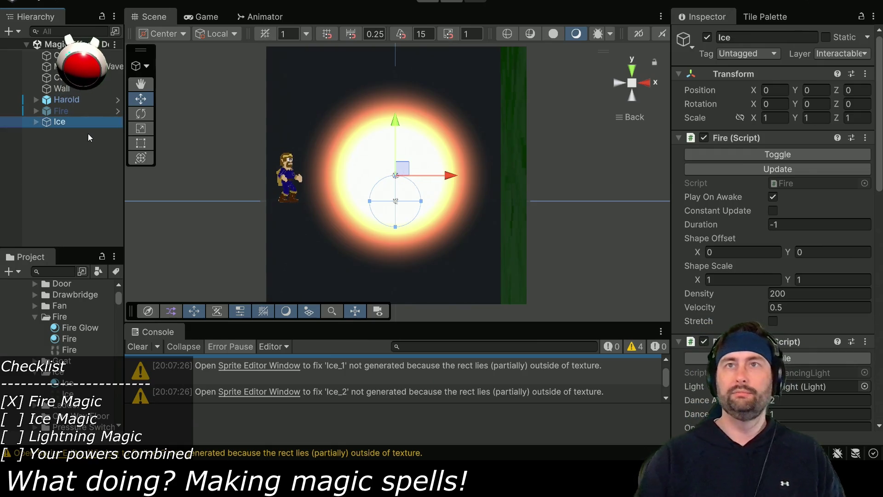
- Rename the Ice effect's Fire child to Ice and deactivate its Smoke child
click(36, 121)
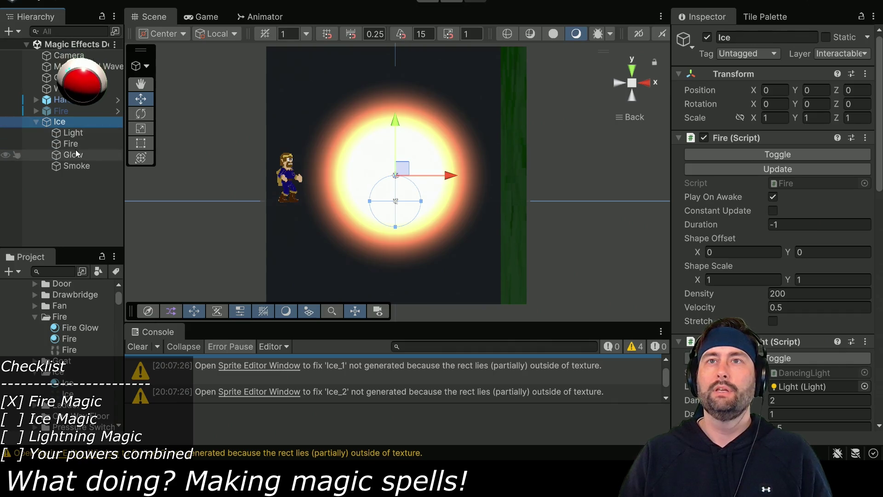
click(74, 144)
click(103, 147)
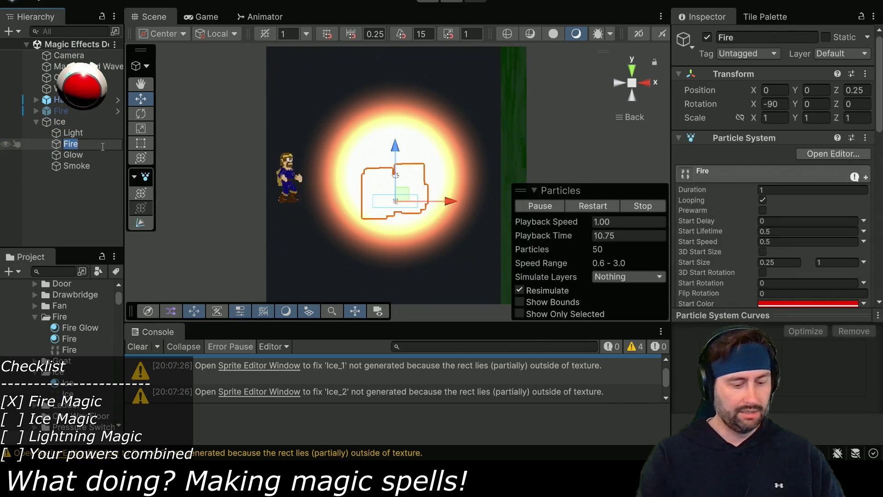
text(Ice)
key(Return)
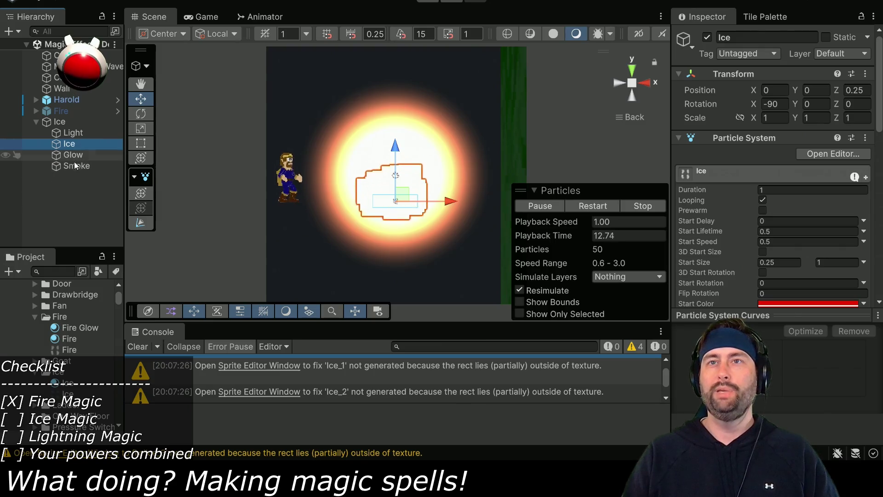
click(77, 167)
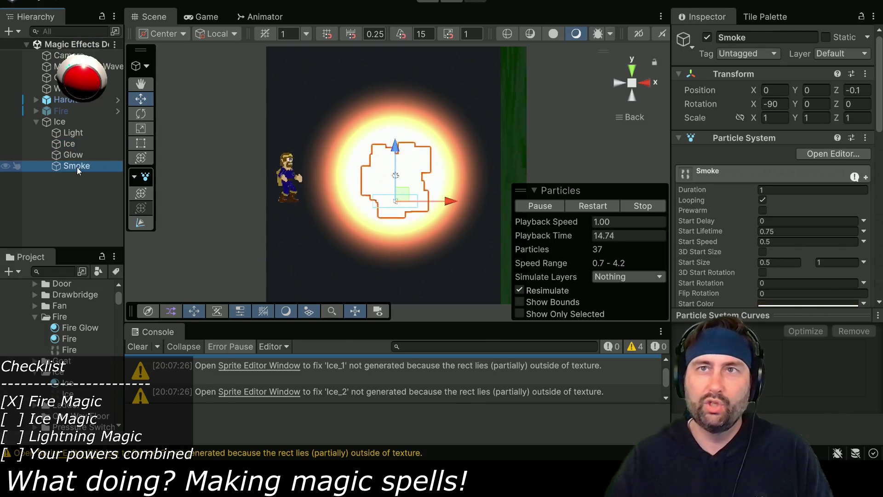
click(102, 191)
click(89, 168)
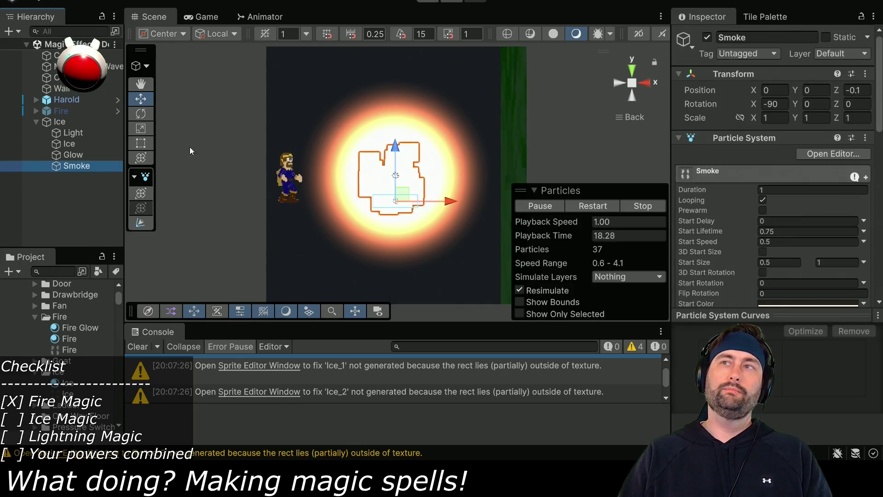
click(708, 37)
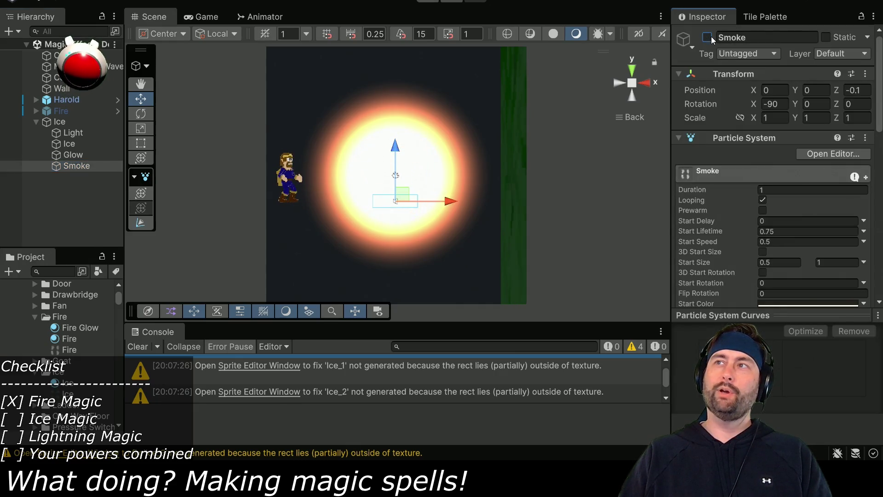
click(71, 156)
- Set the Glow particles' Start Color to a bright blue
scroll(754, 214, down, 3)
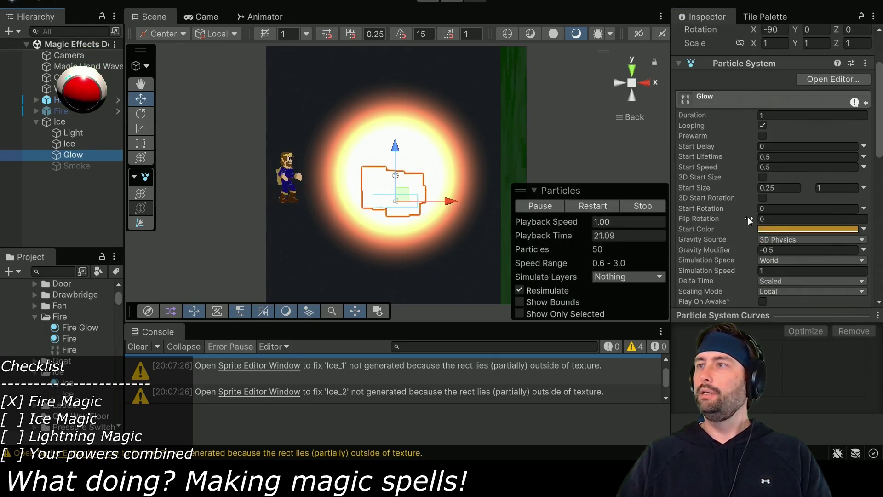
click(771, 229)
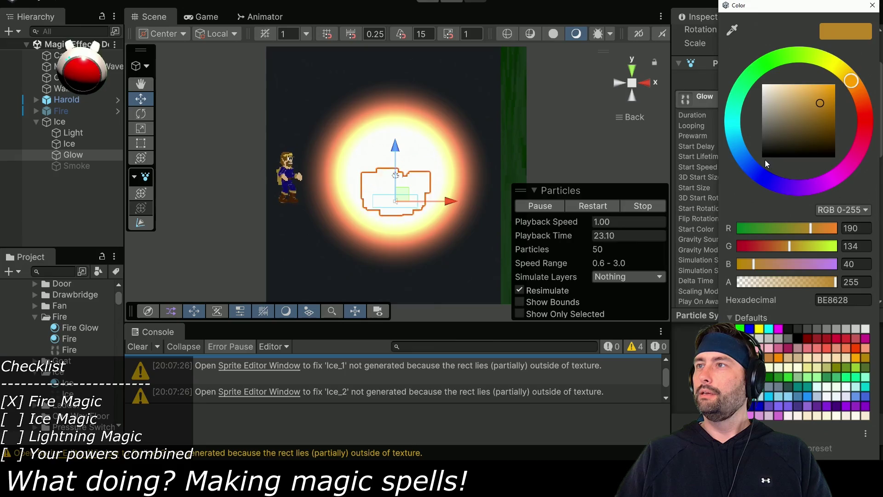
click(872, 5)
click(62, 123)
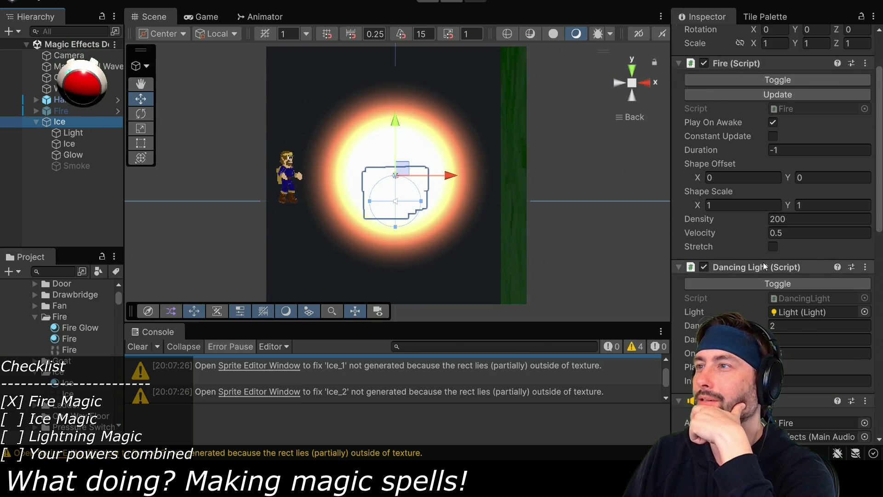
scroll(764, 266, down, 3)
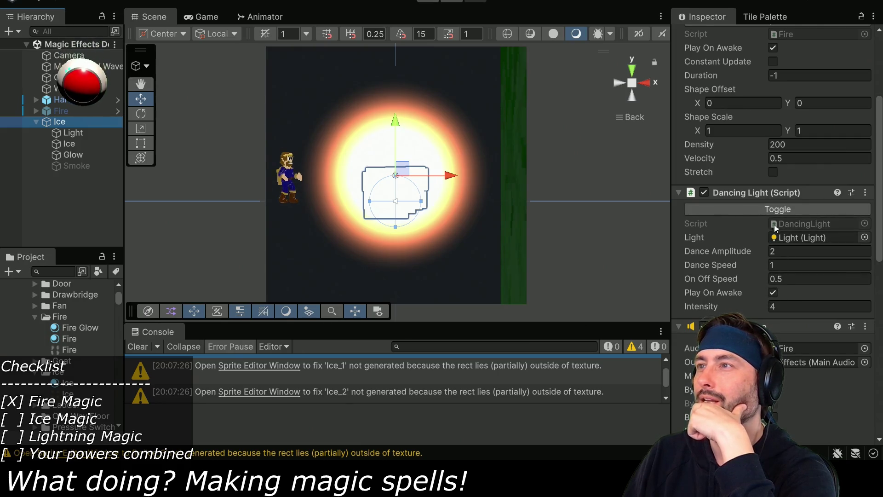
click(73, 155)
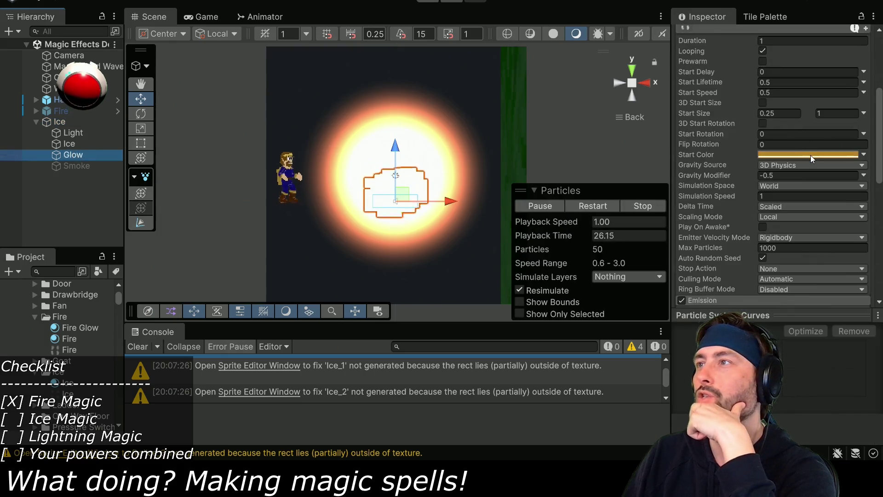
click(810, 156)
click(740, 150)
drag(818, 96, 817, 93)
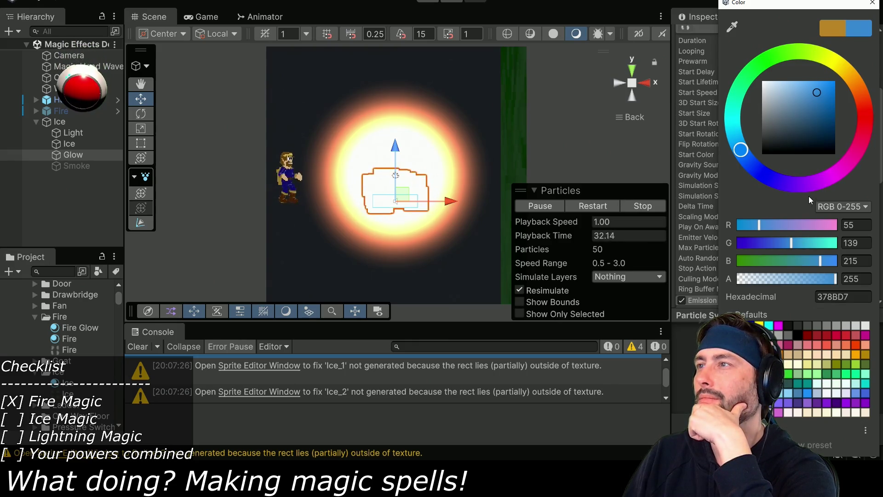
key(Return)
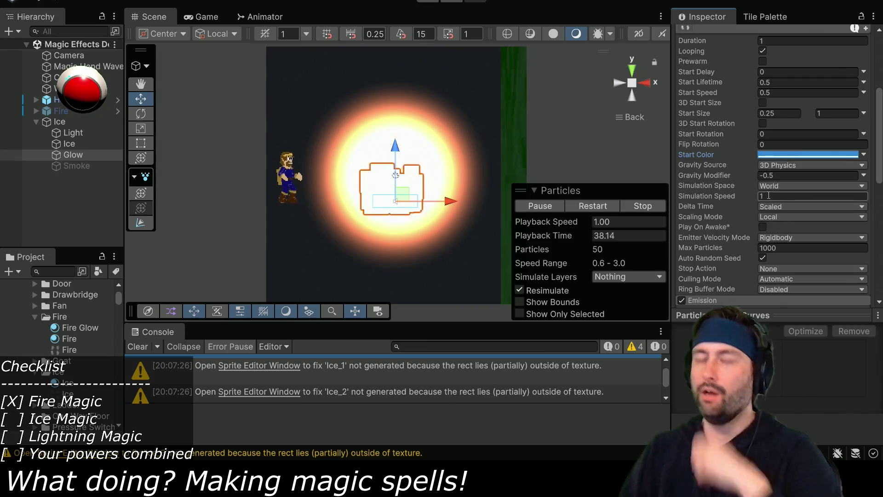
- Turn the Light child's emission colour blue
click(76, 133)
click(830, 214)
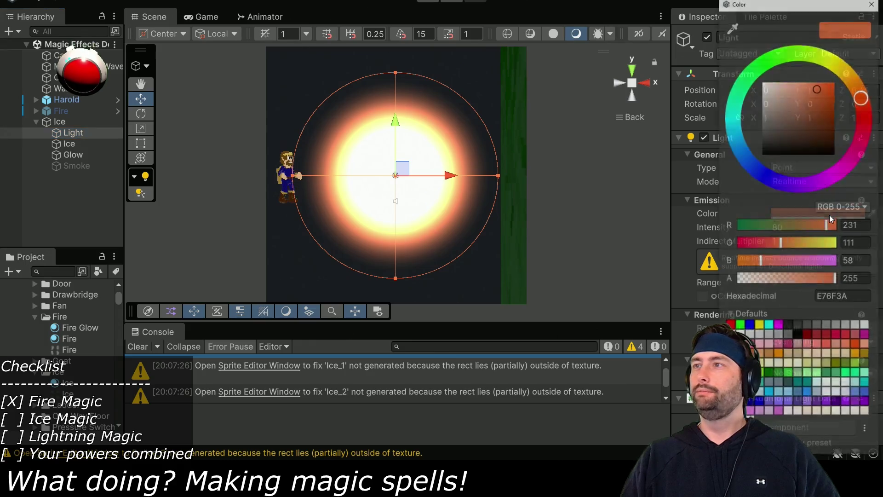
click(741, 150)
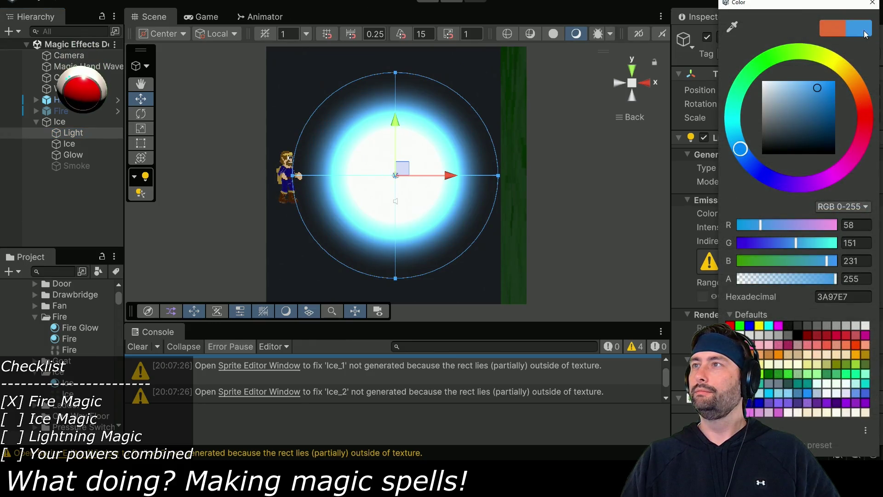
click(873, 3)
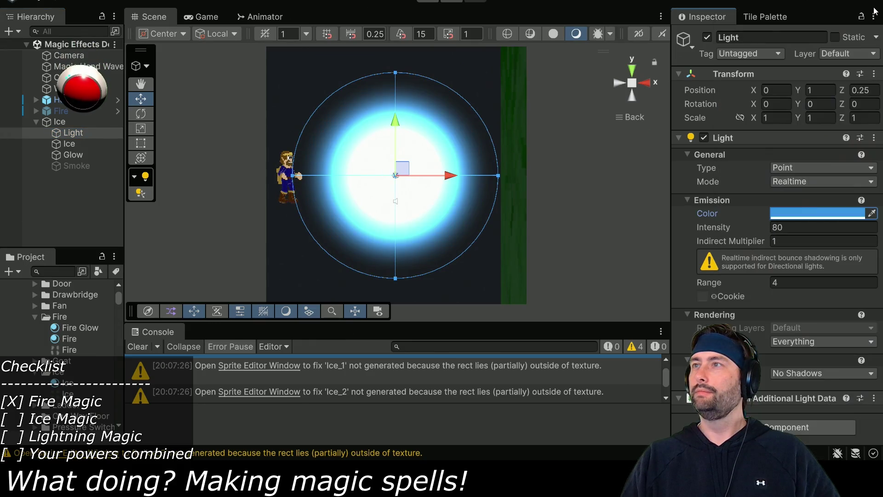
- Change the Ice particles' Start Color from red to blue (001FF1)
click(70, 144)
scroll(777, 184, down, 3)
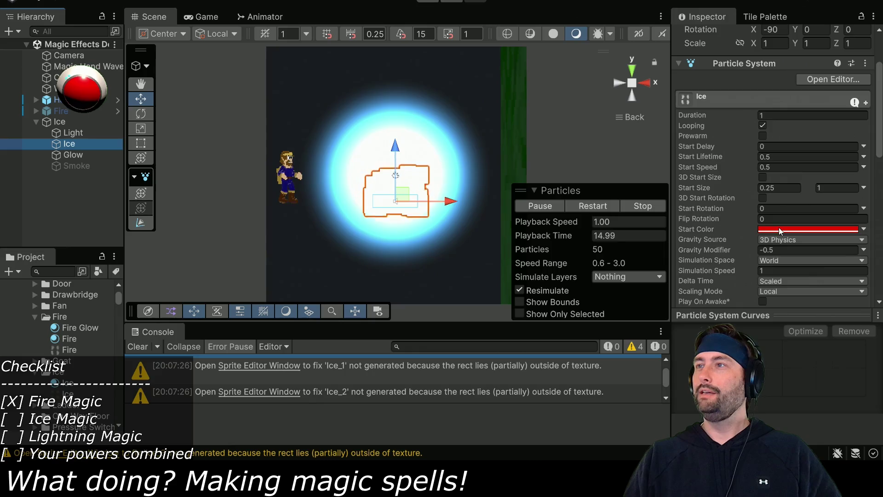
click(779, 229)
click(759, 170)
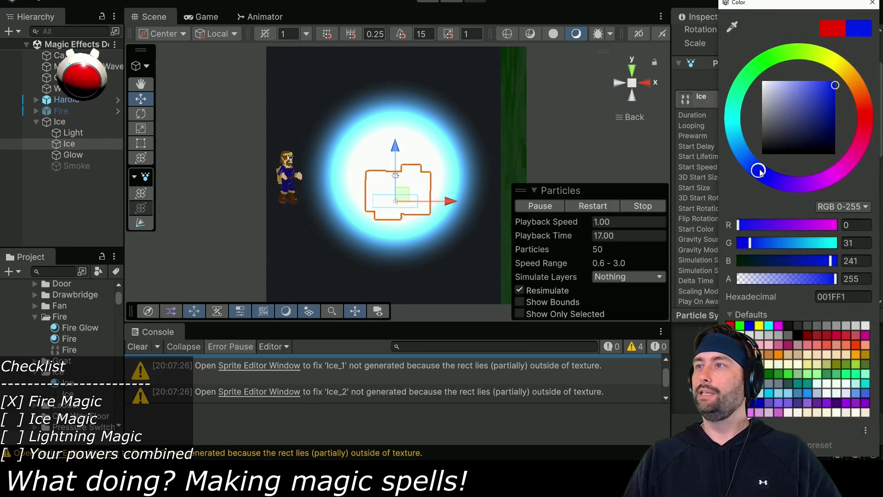
click(873, 3)
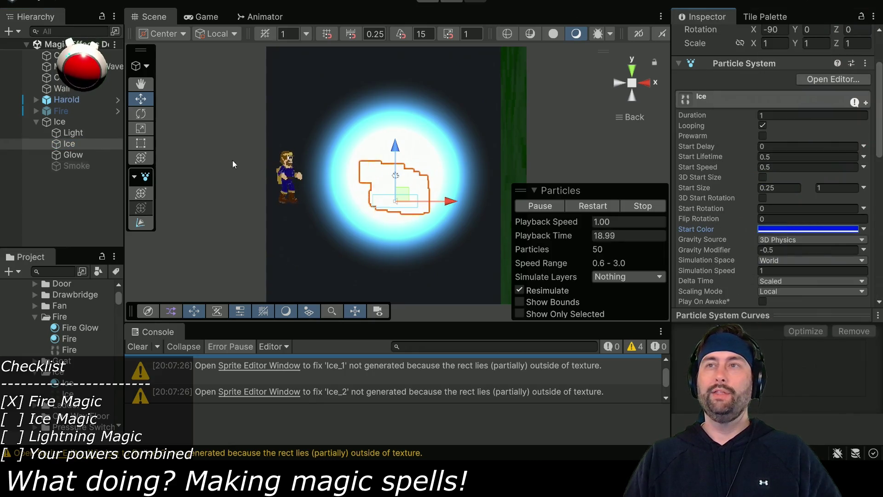
- Assign the Ice material as the Renderer Material of both the Ice and Glow particles
ctrl+click(76, 156)
scroll(736, 193, down, 10)
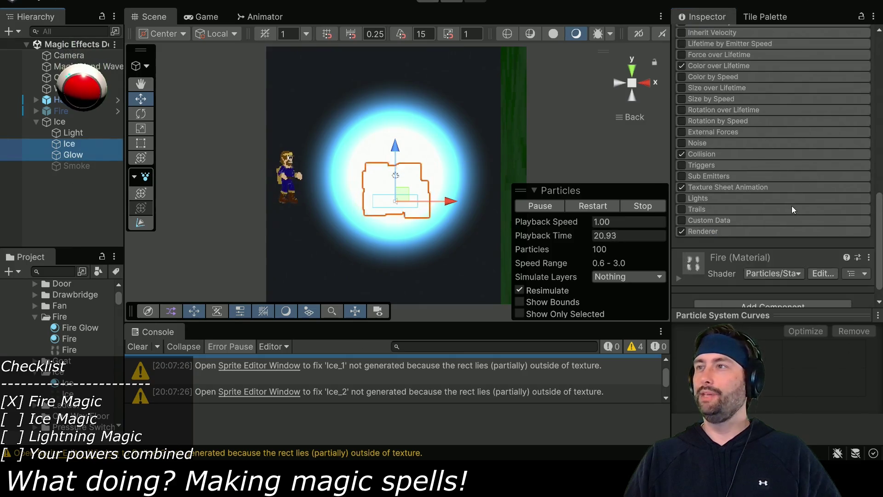
click(708, 214)
scroll(739, 203, down, 3)
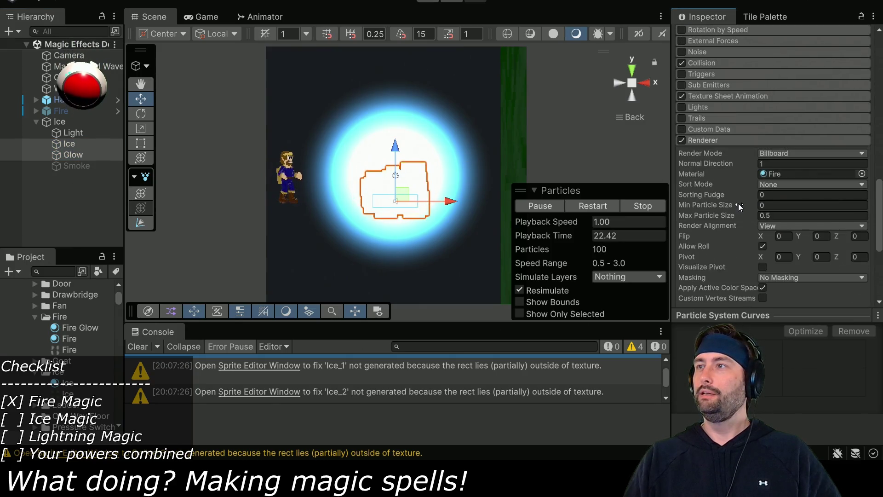
click(842, 175)
mouse_move(68, 388)
mouse_down()
mouse_move(642, 206)
mouse_move(775, 174)
mouse_up()
- Play-test the Ice effect, re-enable its Smoke child, then replay and stop the game
click(57, 121)
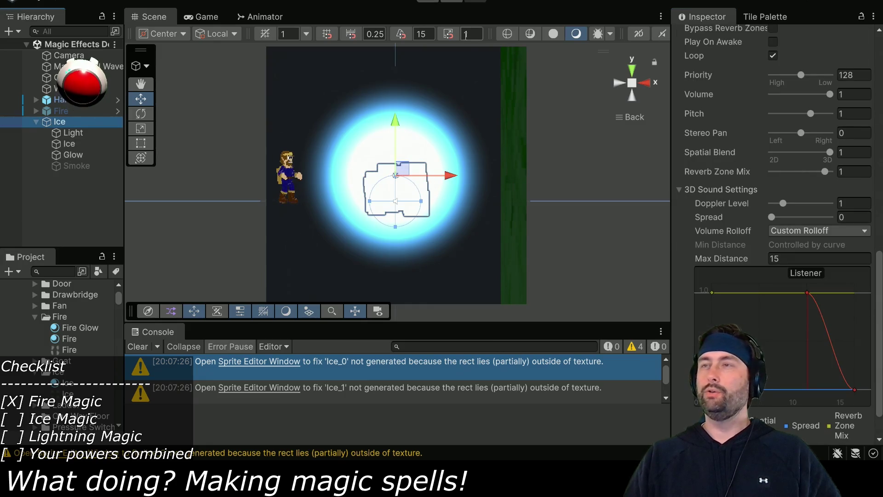
key(ctrl+p)
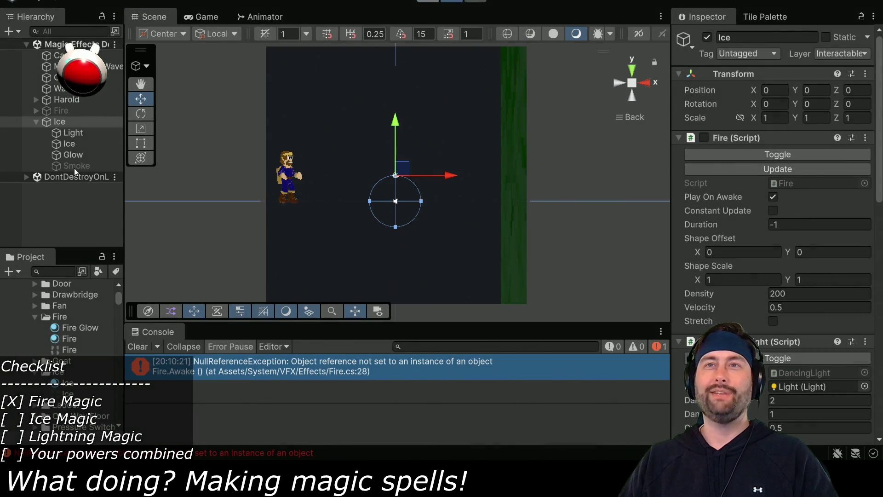
click(75, 166)
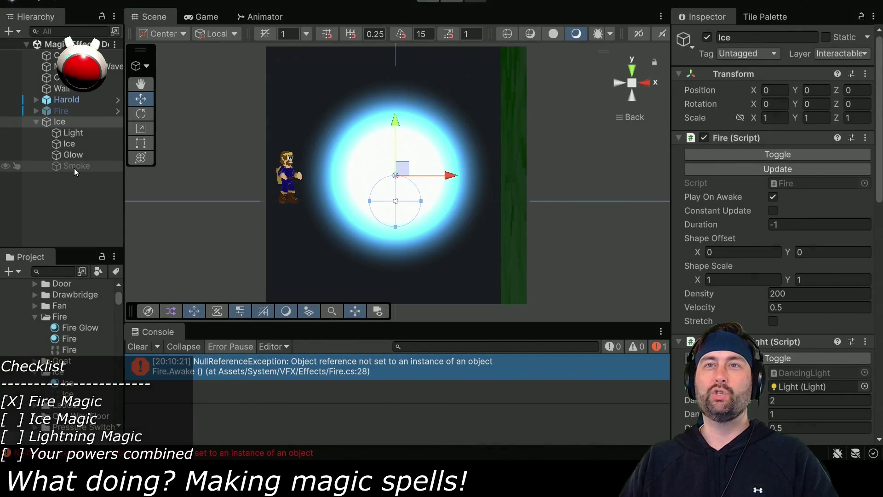
click(707, 40)
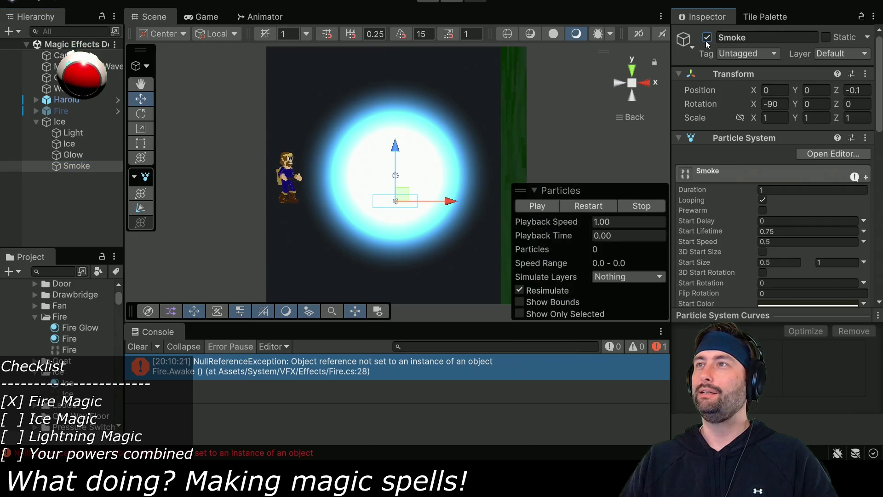
click(428, 4)
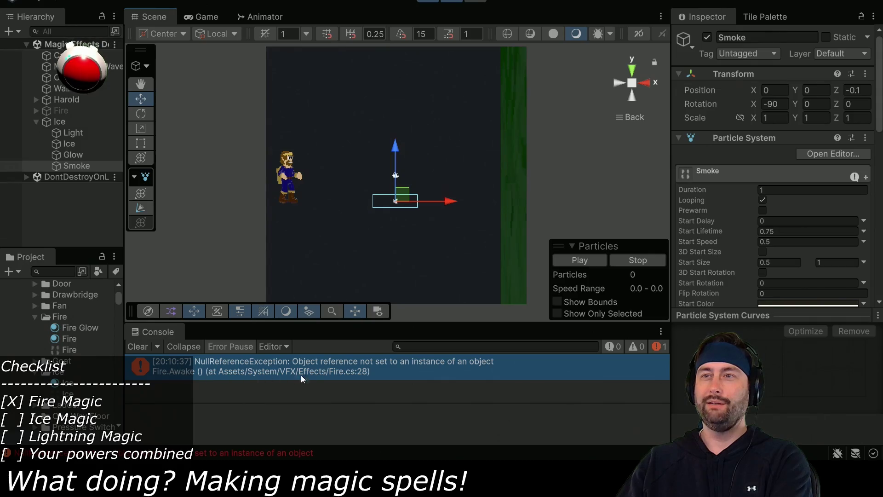
click(428, 2)
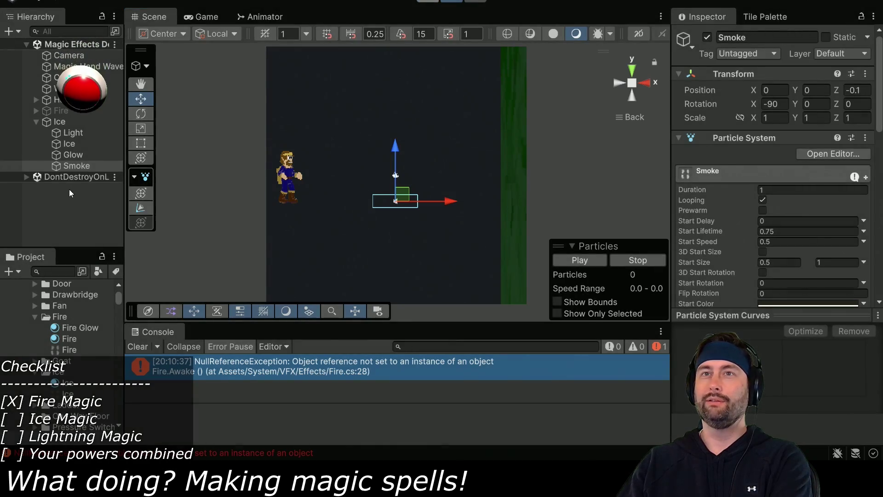
- Rename the Ice particle child back to Fire and run the game again
click(70, 144)
click(71, 144)
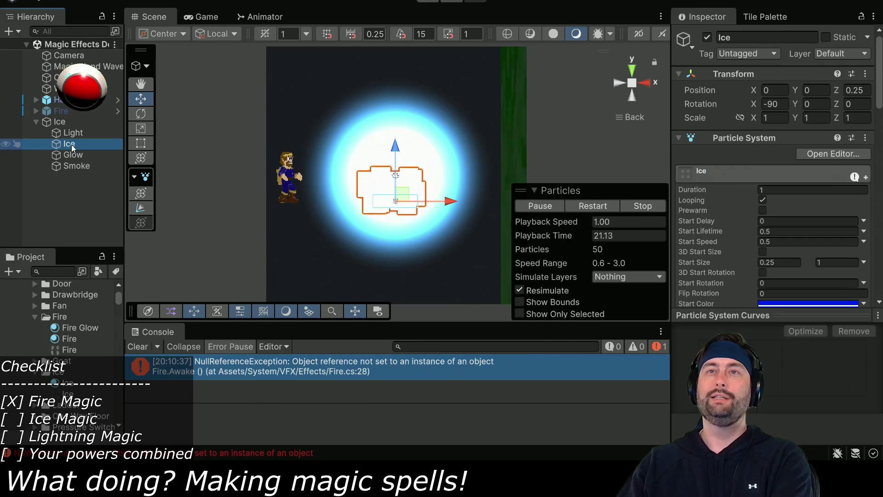
text(Fire)
key(Return)
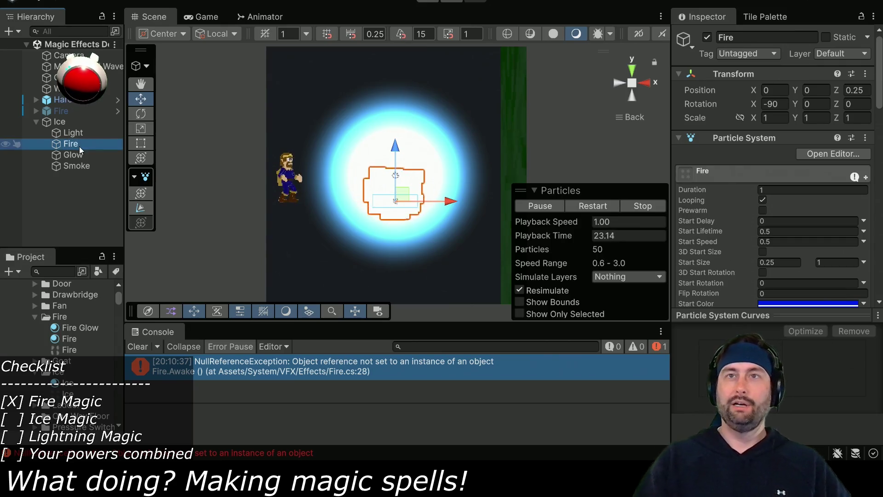
click(427, 1)
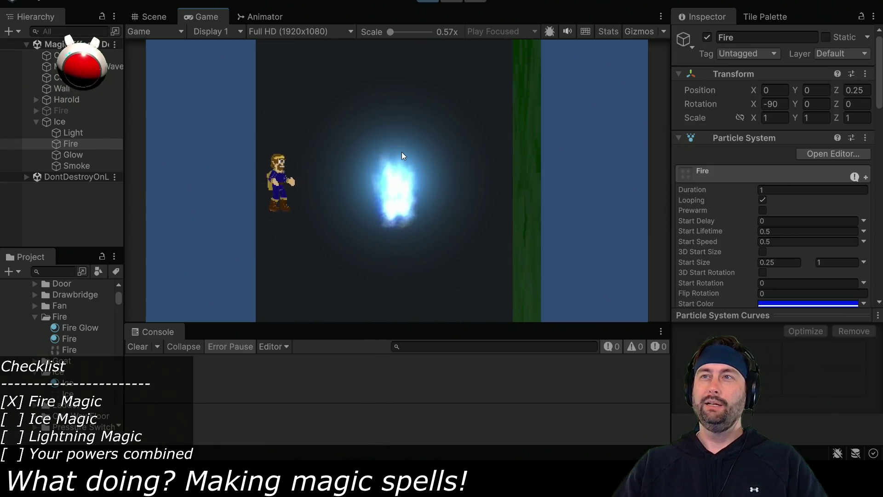
- Switch off the Smoke particles, and toggle Glow off and back on to compare the look
click(84, 166)
click(707, 39)
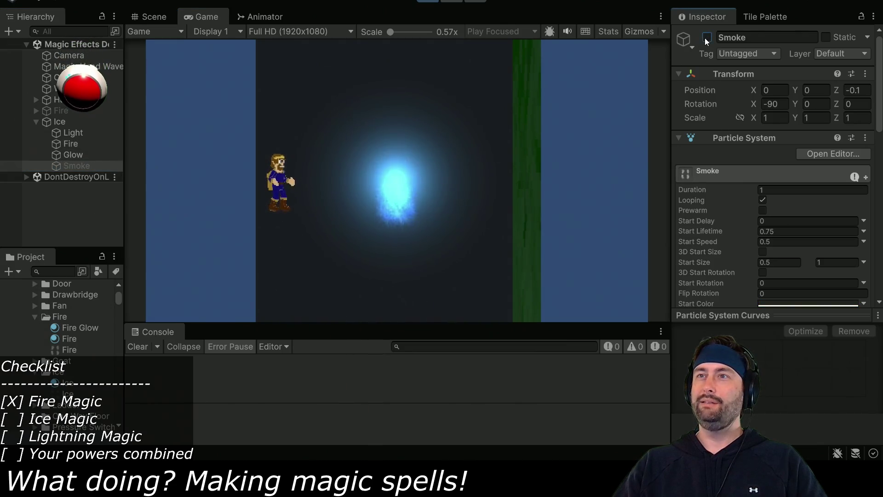
click(85, 155)
scroll(712, 225, down, 15)
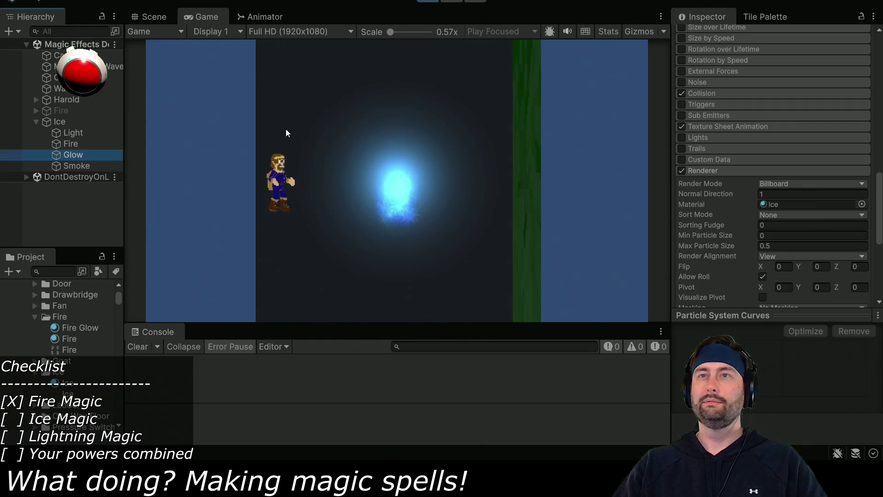
scroll(797, 141, up, 5)
scroll(796, 142, up, 5)
click(707, 37)
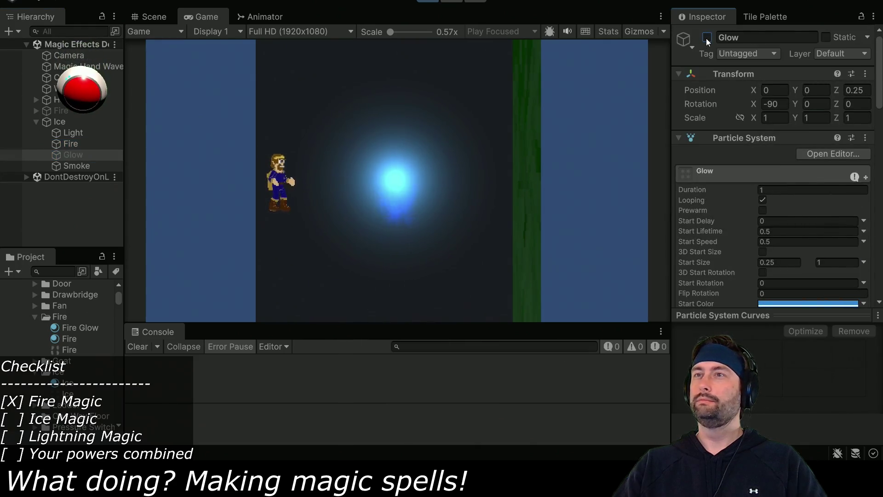
click(707, 37)
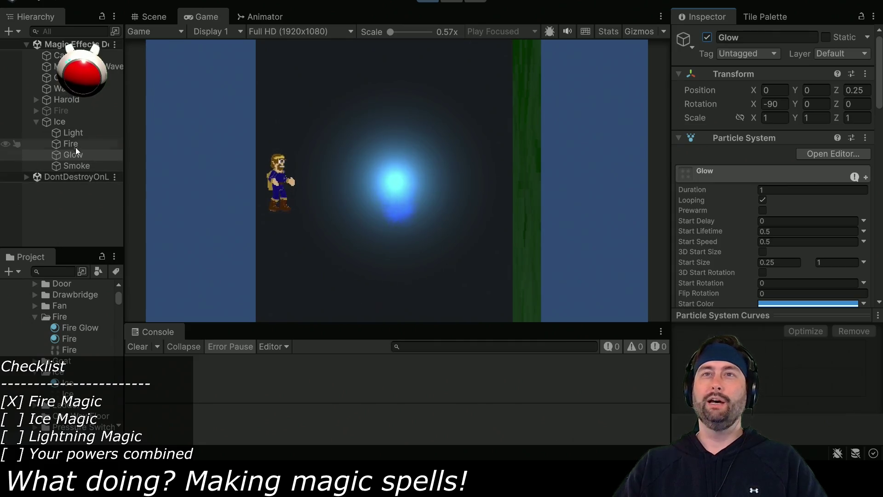
- Lower the Ice effect's Light intensity to 2
click(72, 135)
click(752, 232)
drag(760, 227, 716, 224)
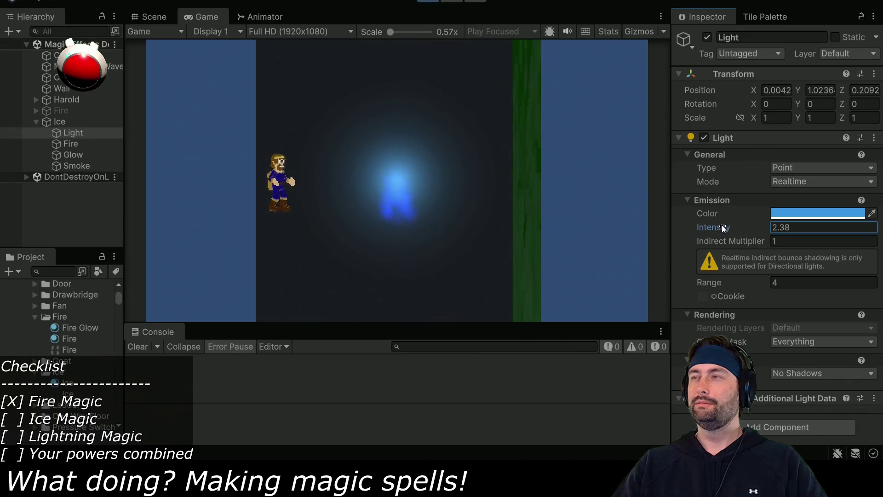
text(2)
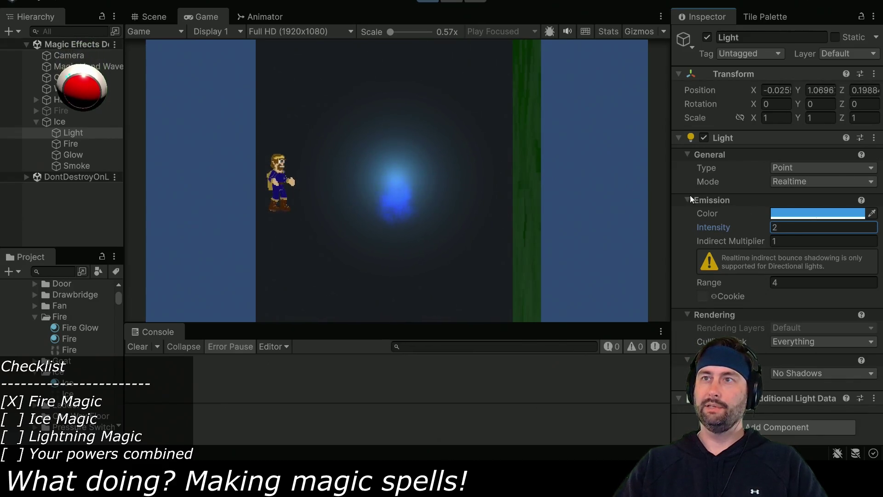
- Check the Fire and Glow particles, then select the Ice parent object
click(72, 145)
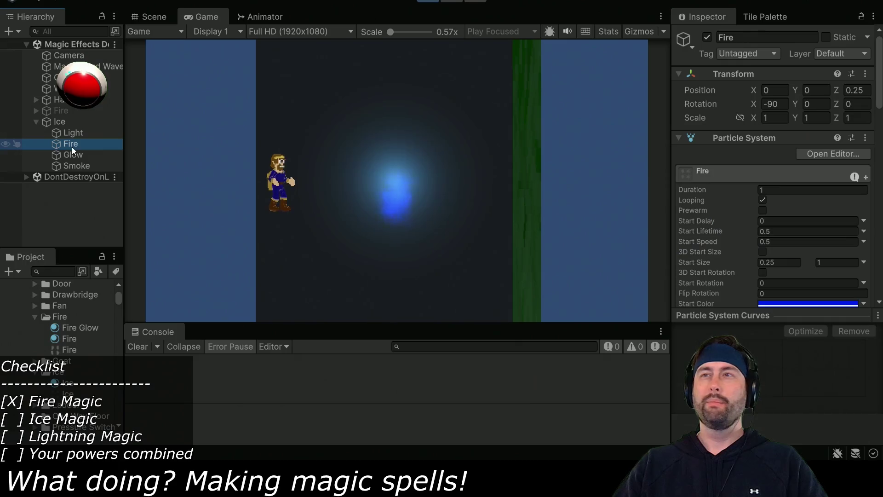
click(74, 156)
click(60, 122)
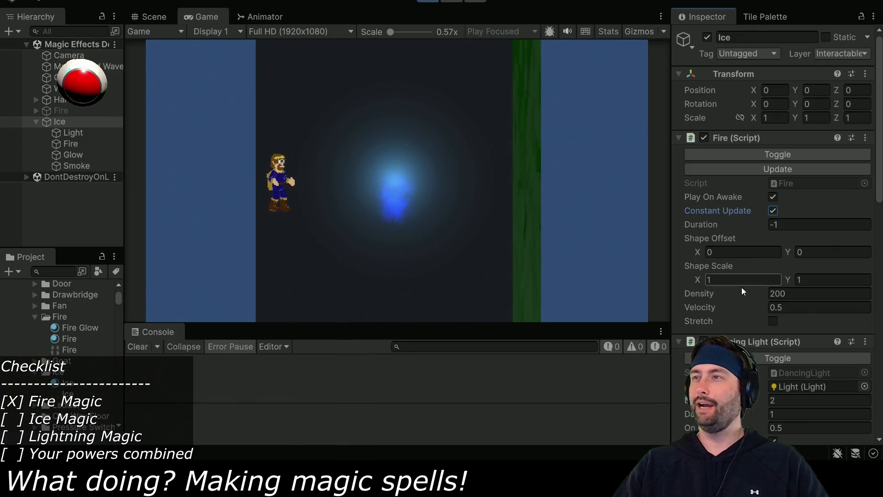
- Set the Ice Fire script's Velocity to 10 and Shape Scale X to 0.25
click(800, 305)
text(10)
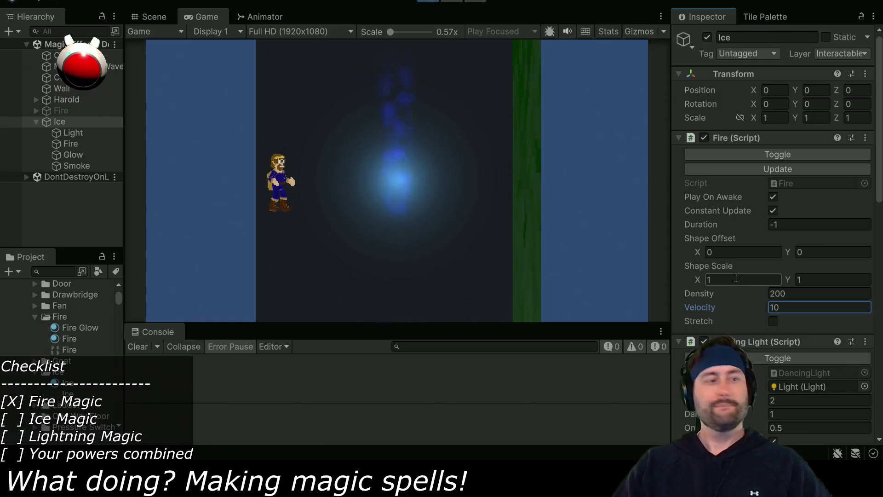
click(720, 279)
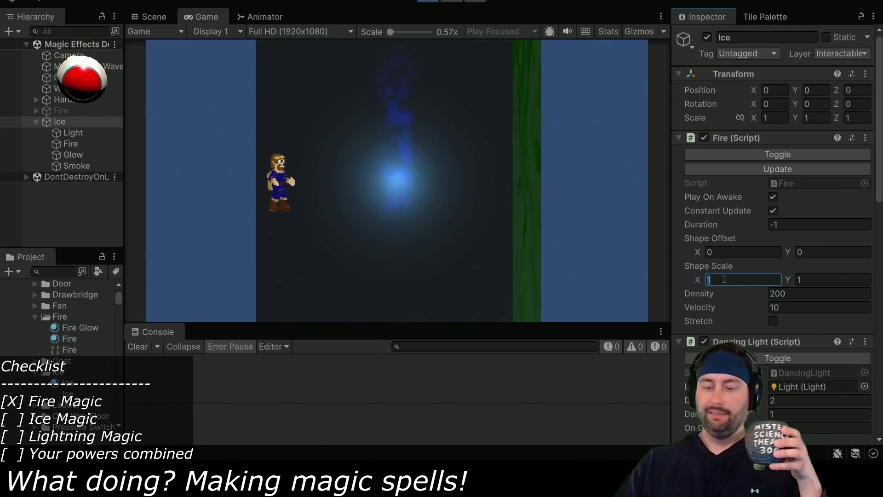
text(0.25)
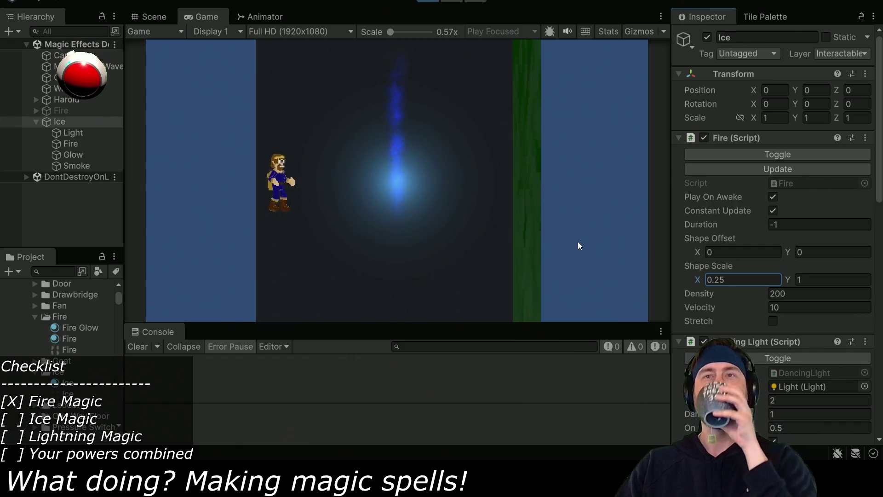
- Inspect the Glow particles' Start Color, then close the colour chooser
click(73, 156)
scroll(757, 280, down, 2)
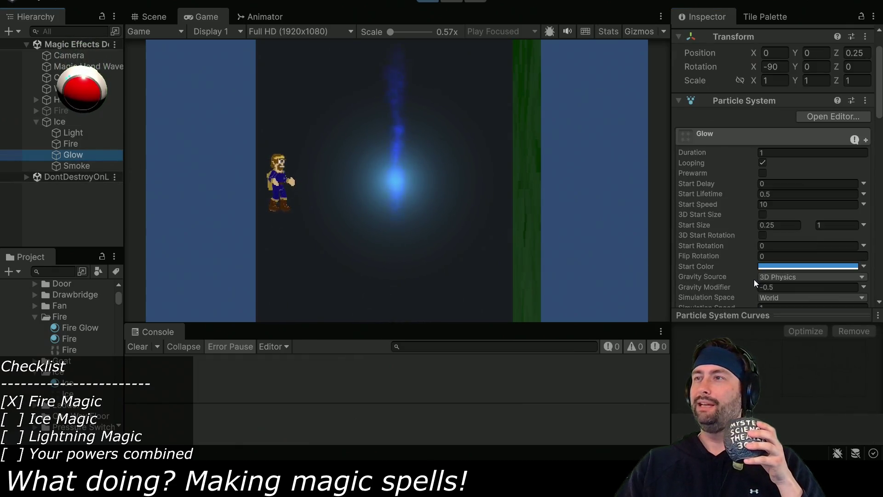
click(769, 266)
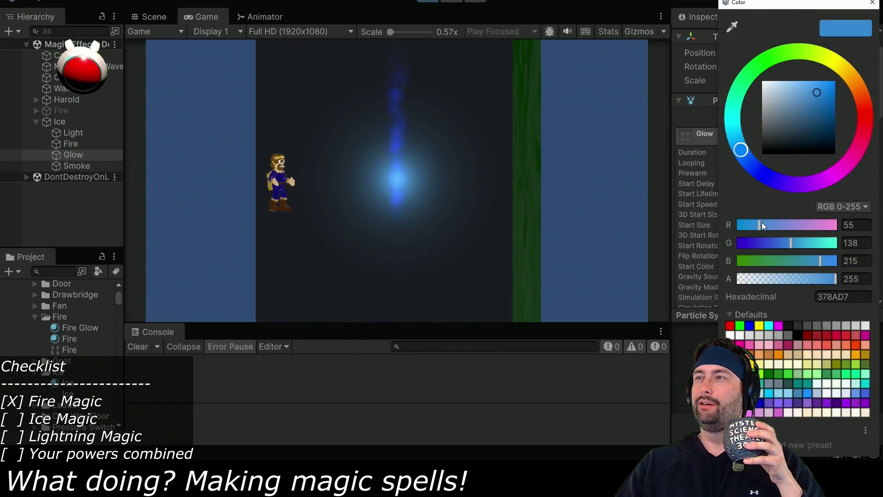
click(401, 239)
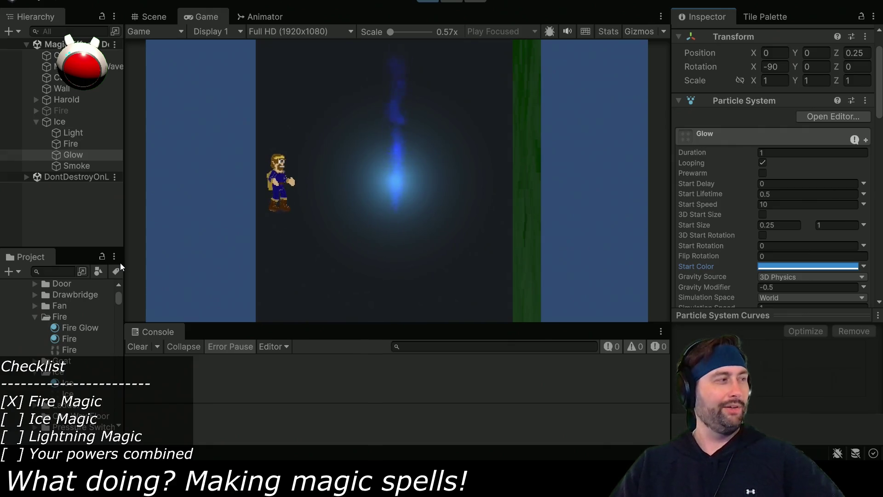
- Review the Fire, Glow, Smoke and Light children, then reselect the Ice parent
click(72, 144)
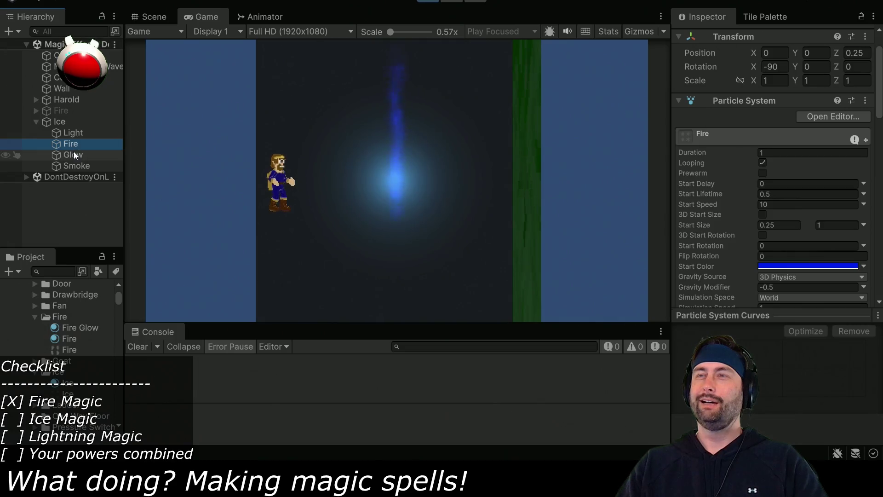
click(73, 152)
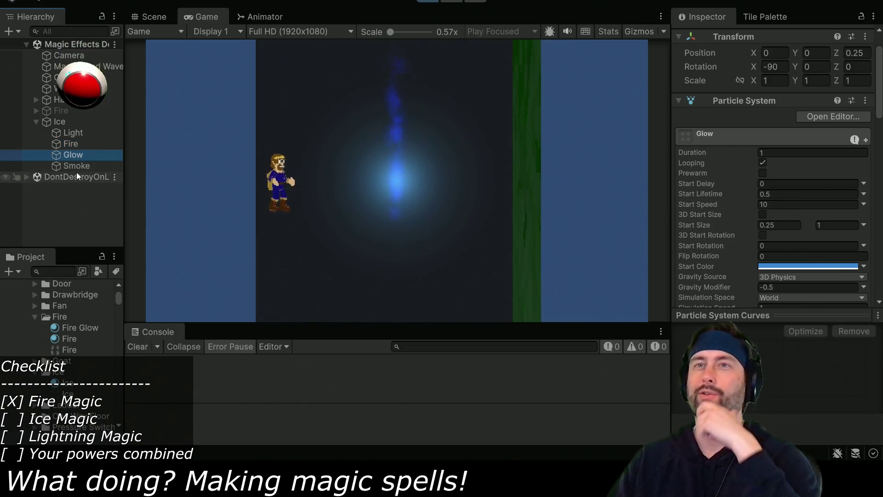
click(73, 167)
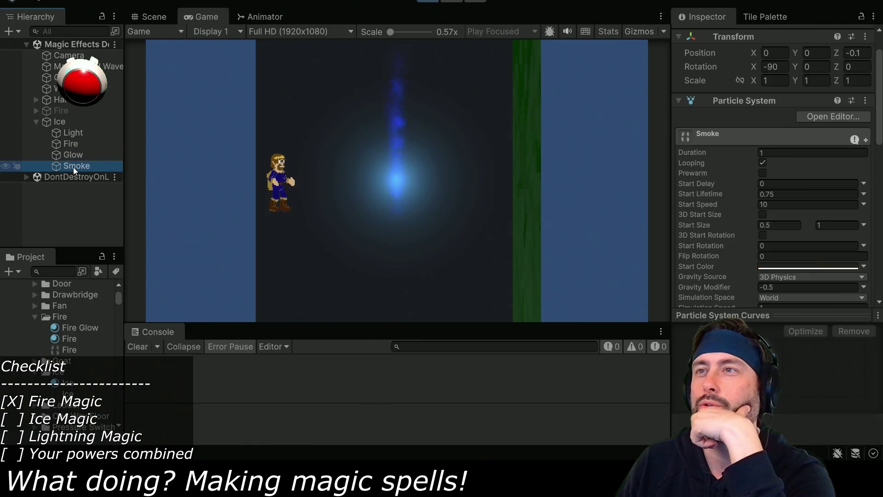
click(69, 155)
click(73, 143)
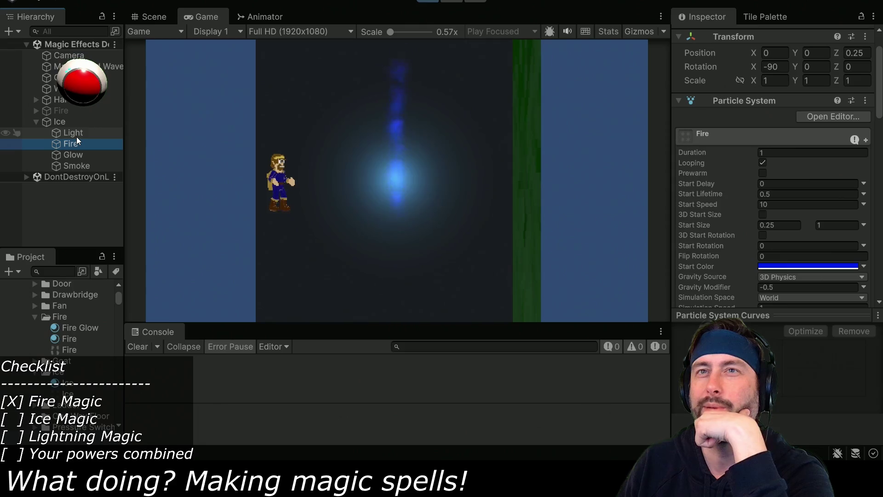
click(76, 136)
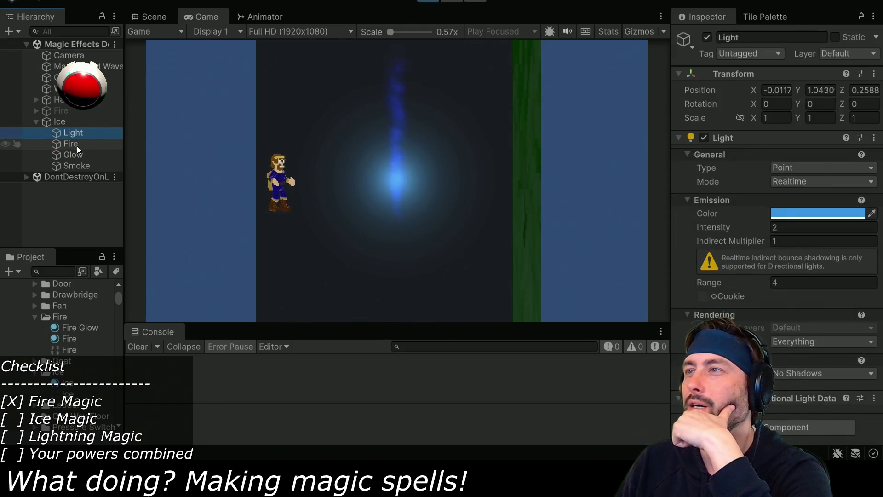
click(76, 145)
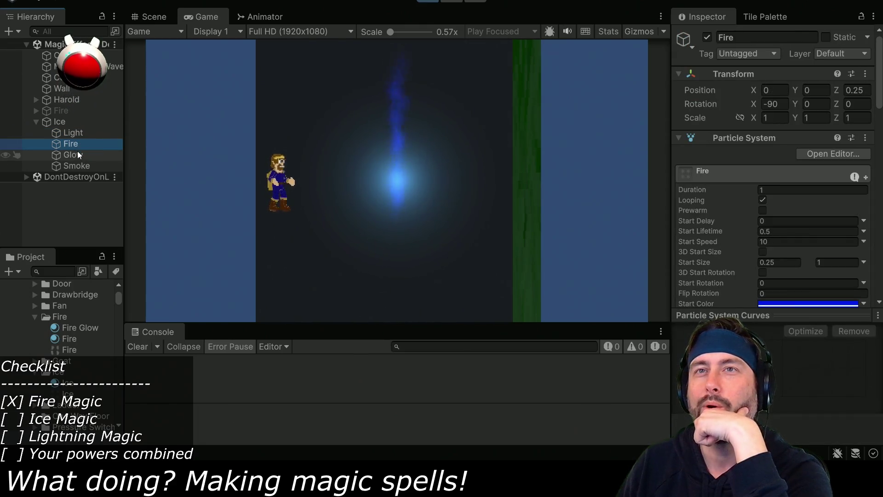
click(77, 152)
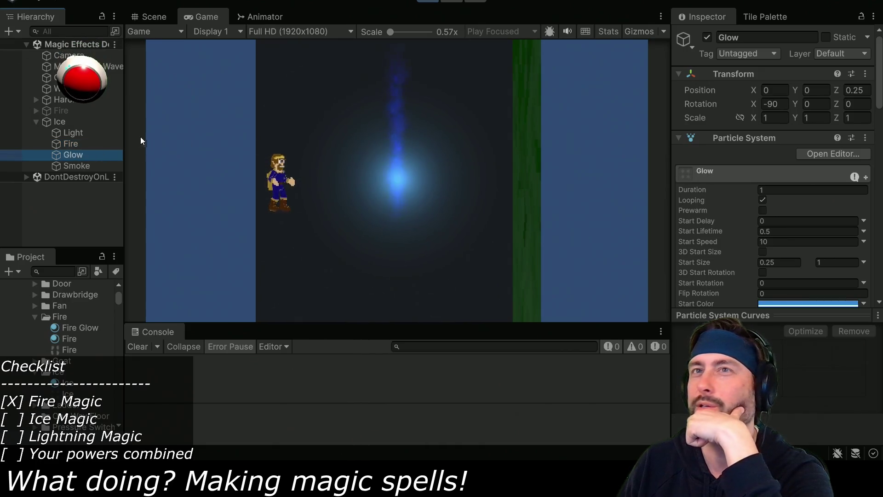
click(63, 122)
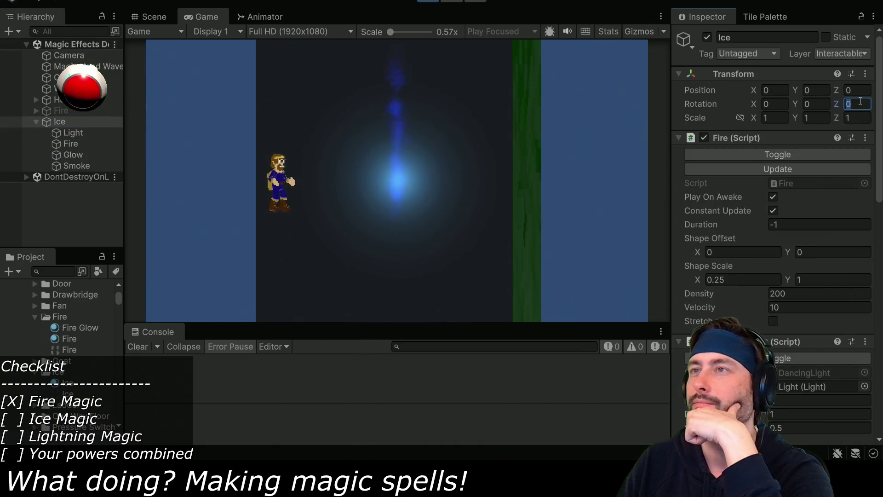
click(857, 104)
- Set Ice's rotation Z to -90 and give both Fire and Glow a 0.25 start size
text(-90)
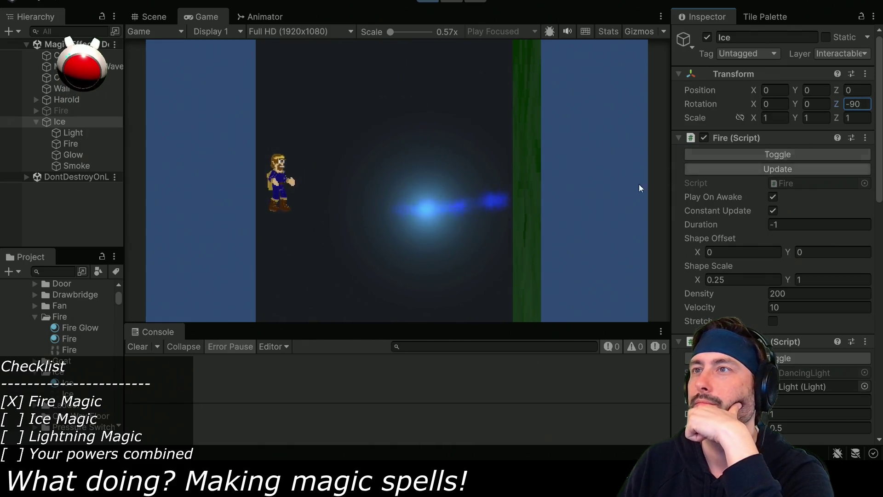
click(71, 143)
shift+click(70, 156)
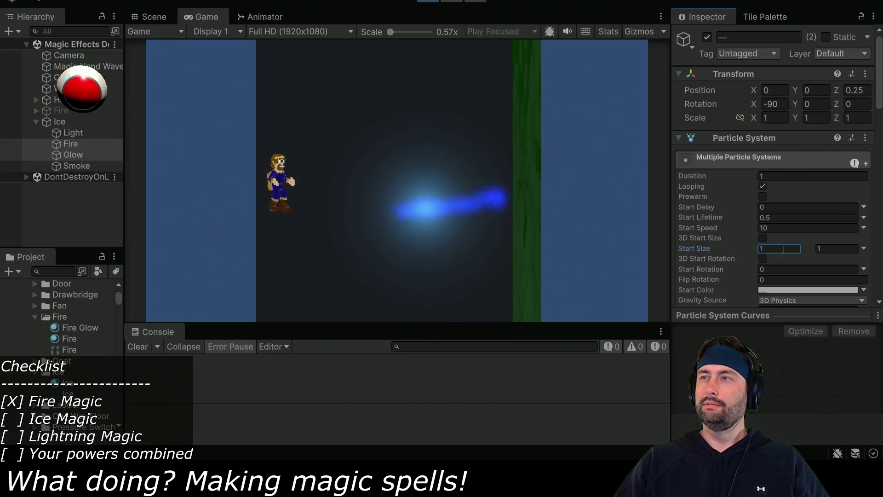
text(0.25)
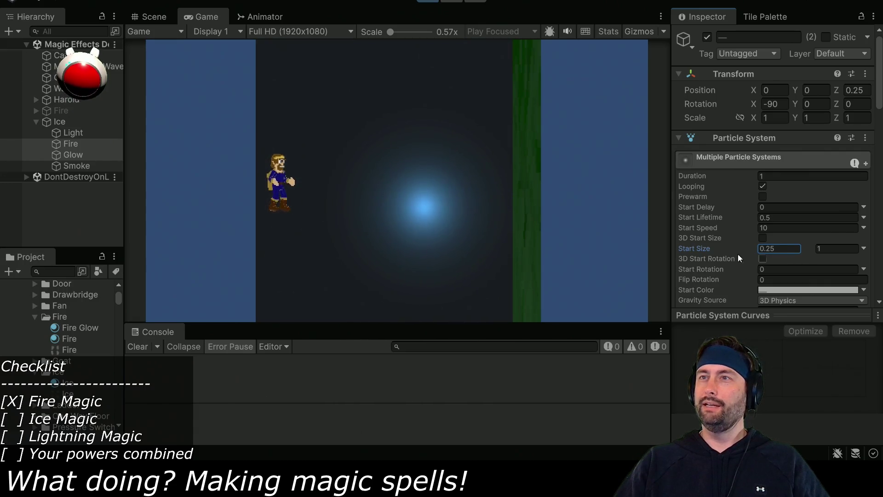
- Reselect Ice and toggle its effect off and on to restart it
click(62, 120)
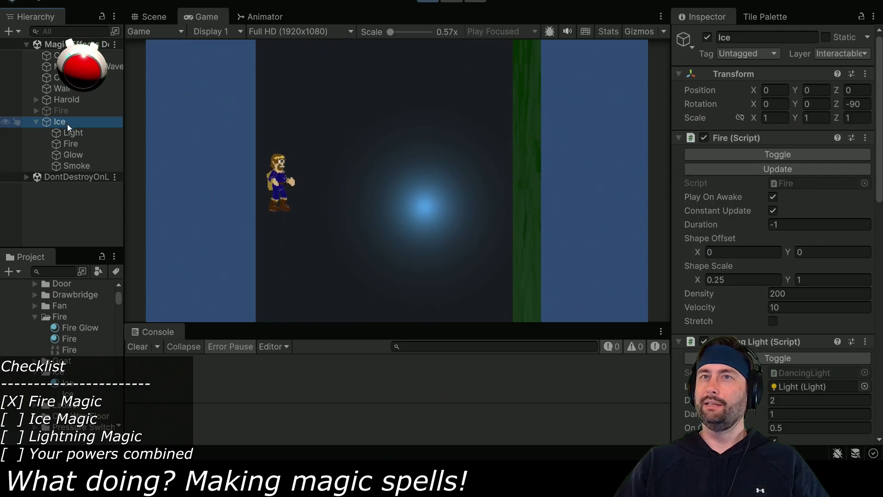
click(772, 158)
click(781, 153)
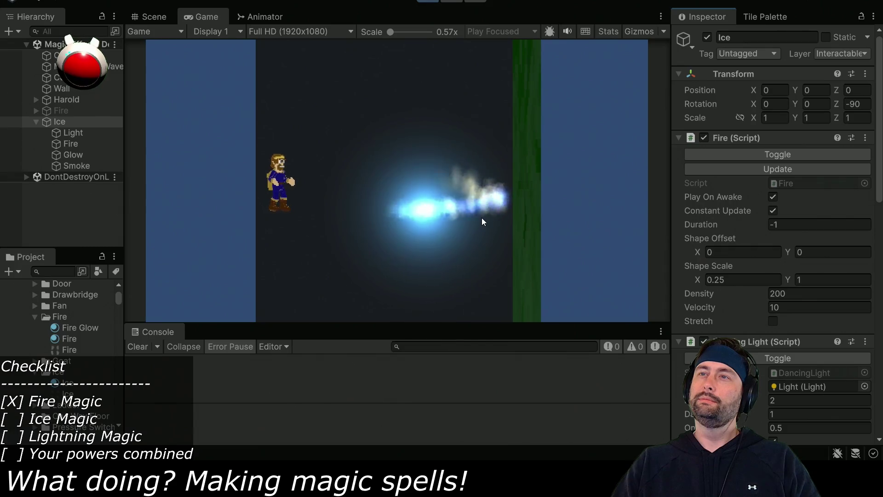
- Set the shape offset Y to 1 and move Ice to position X -3.5, Y 1
click(788, 252)
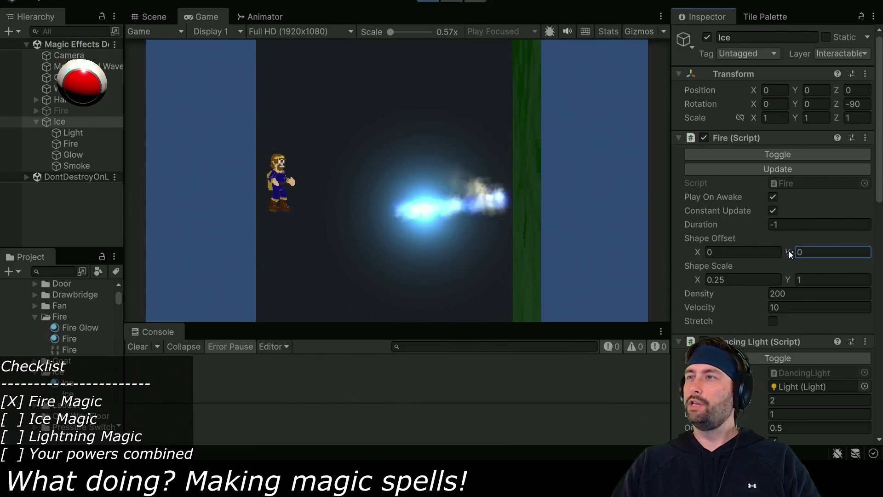
text(1)
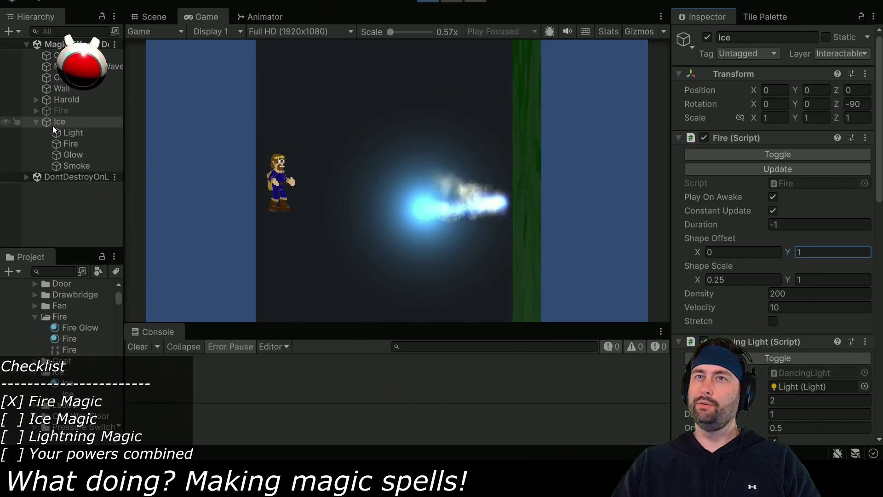
click(775, 90)
text(-)
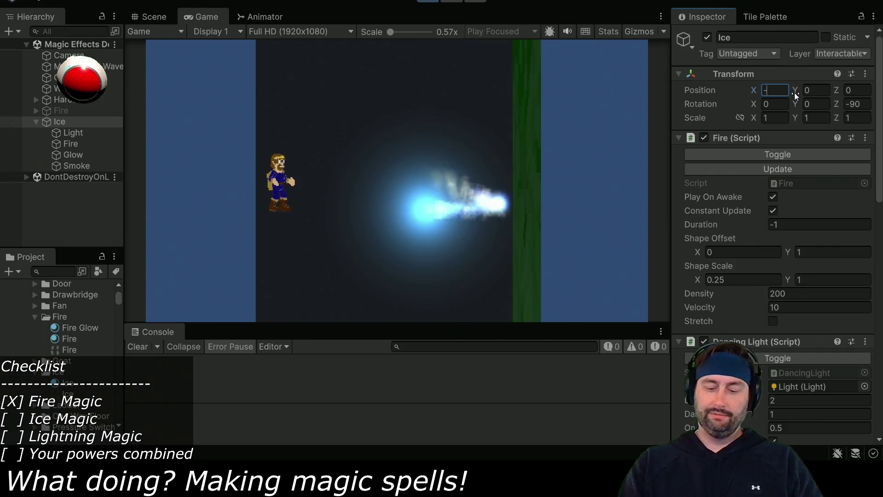
text(3)
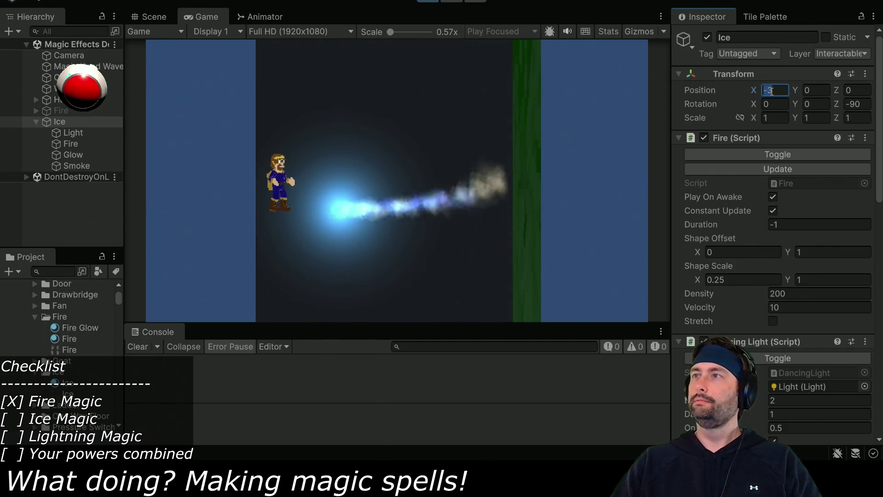
text(.5)
click(804, 90)
text(1)
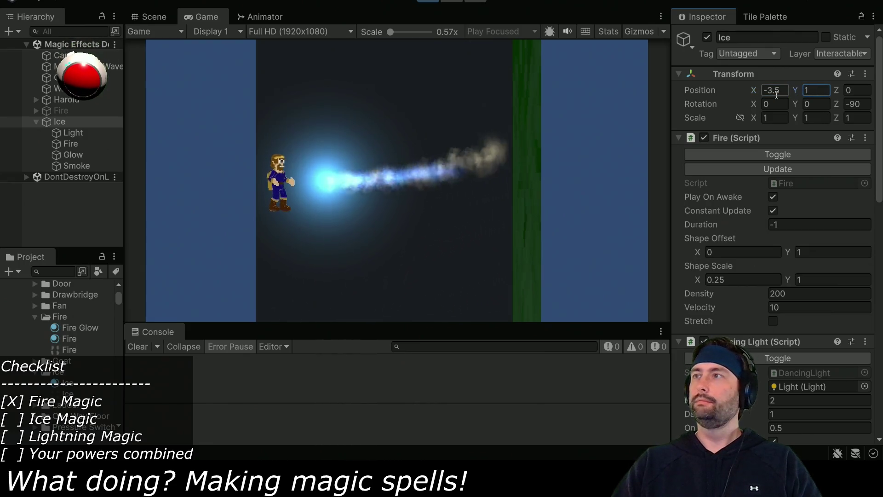
- Try a lower shape offset, restore it to 1, and shift Ice left to X -4.18
click(790, 253)
mouse_move(789, 252)
mouse_down()
mouse_move(760, 248)
mouse_move(771, 248)
mouse_up()
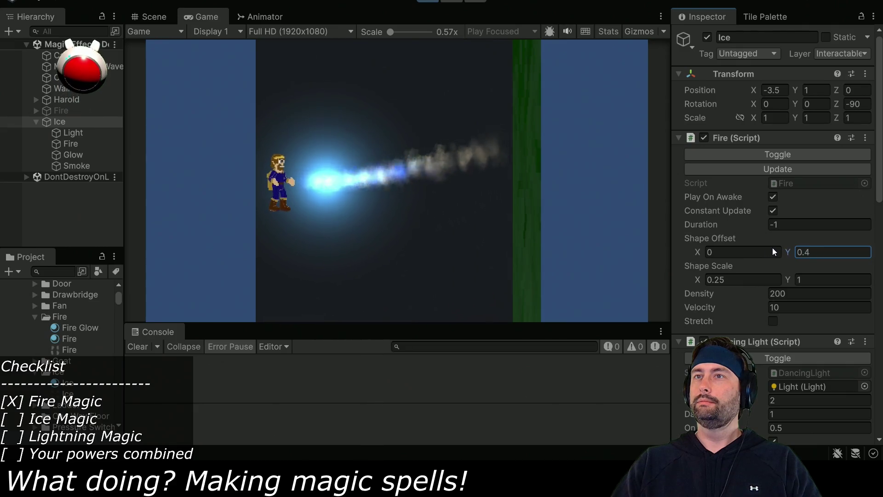
click(825, 253)
text(1)
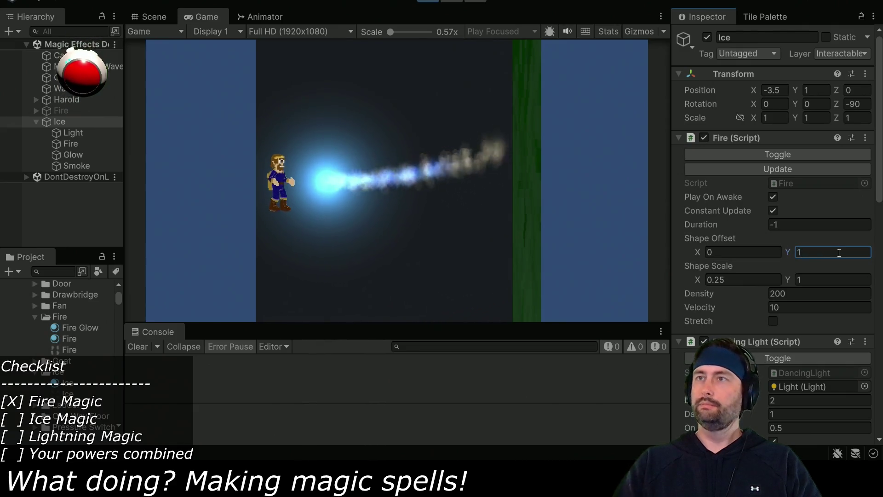
drag(750, 88, 732, 91)
click(149, 17)
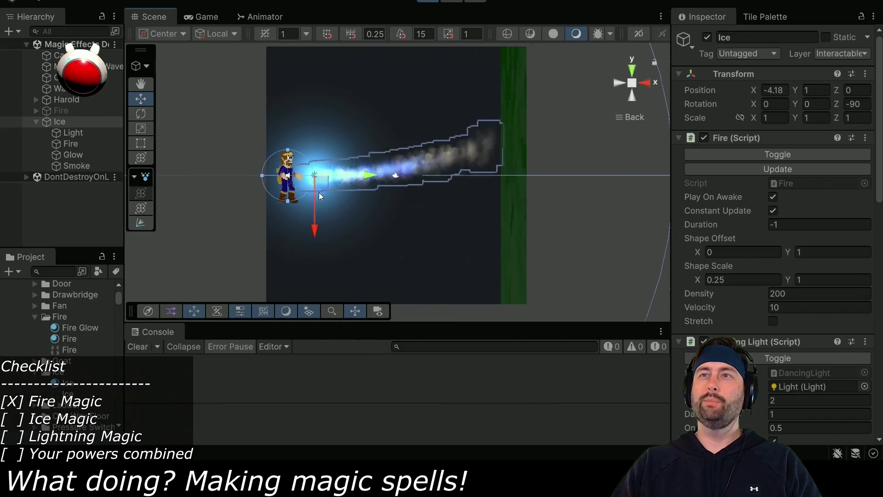
- Frame the ice beam in the Scene view, nudge Ice right, then undo back to X -4.18
key(f)
click(70, 120)
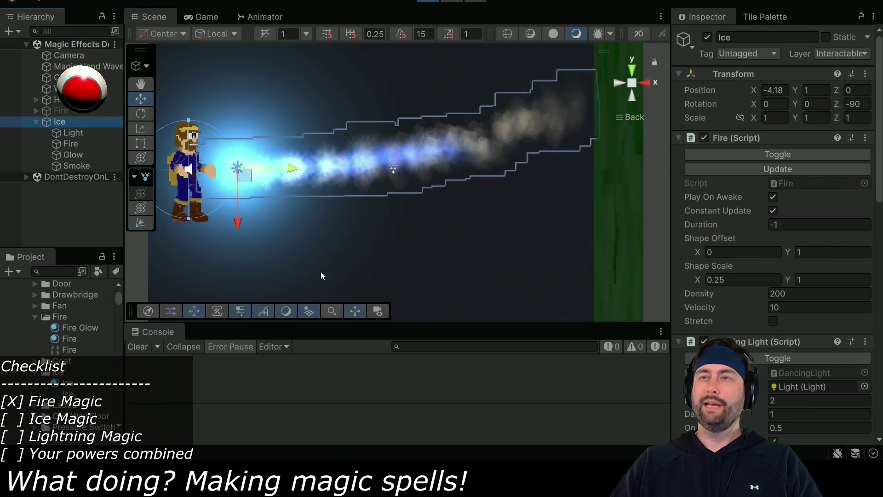
drag(324, 290, 443, 291)
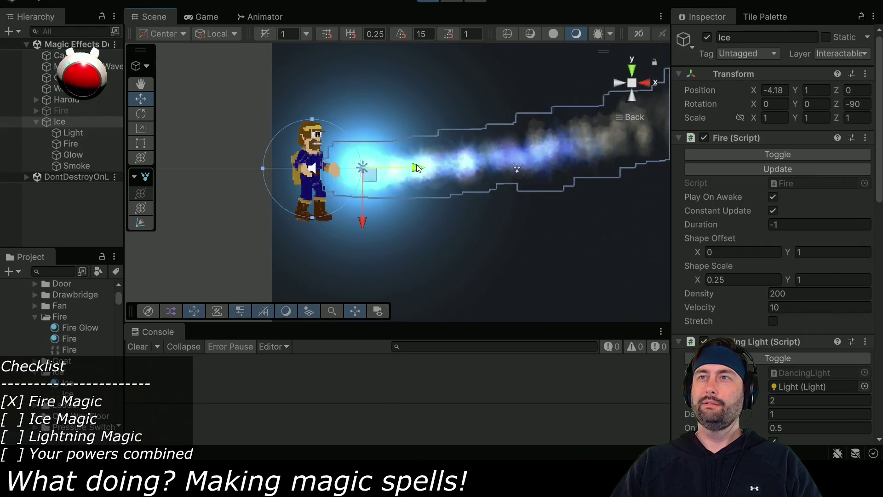
click(411, 171)
click(407, 174)
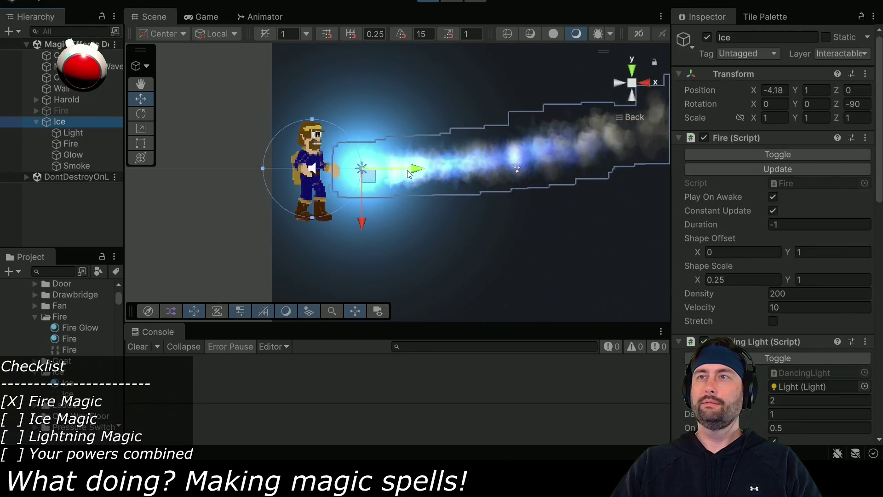
mouse_move(407, 174)
mouse_down()
mouse_move(431, 166)
mouse_move(428, 174)
mouse_up()
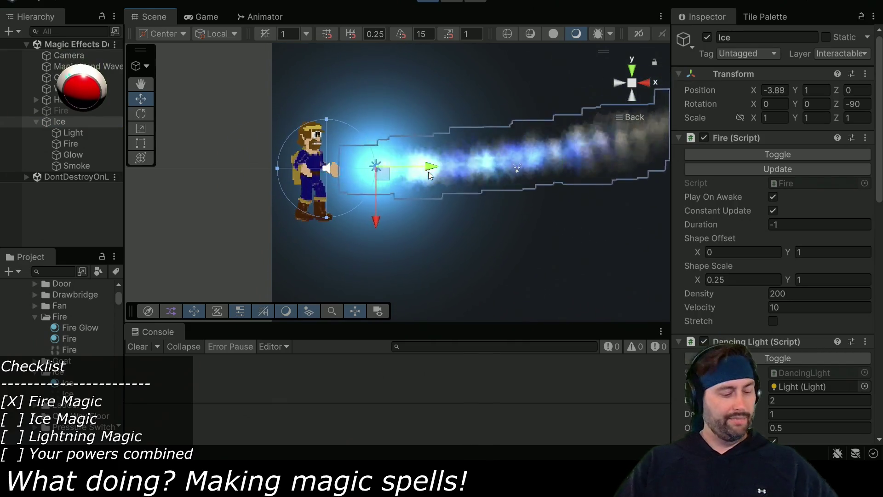
key(ctrl+z)
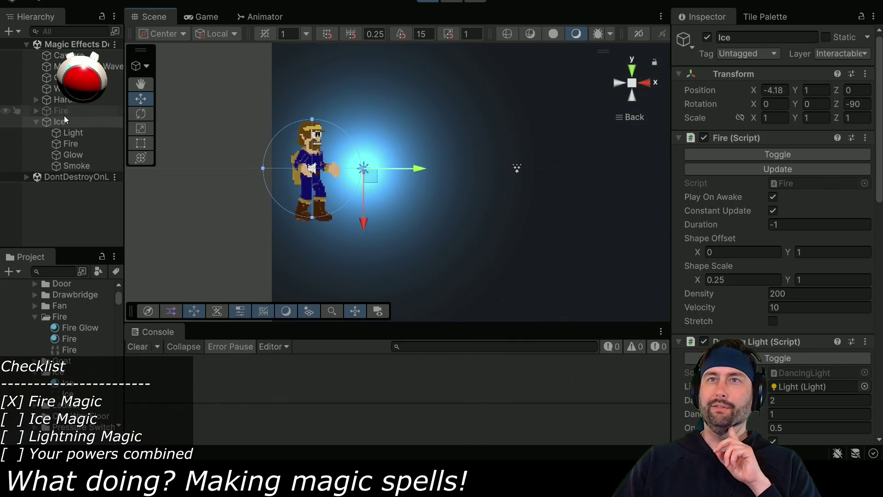
click(190, 20)
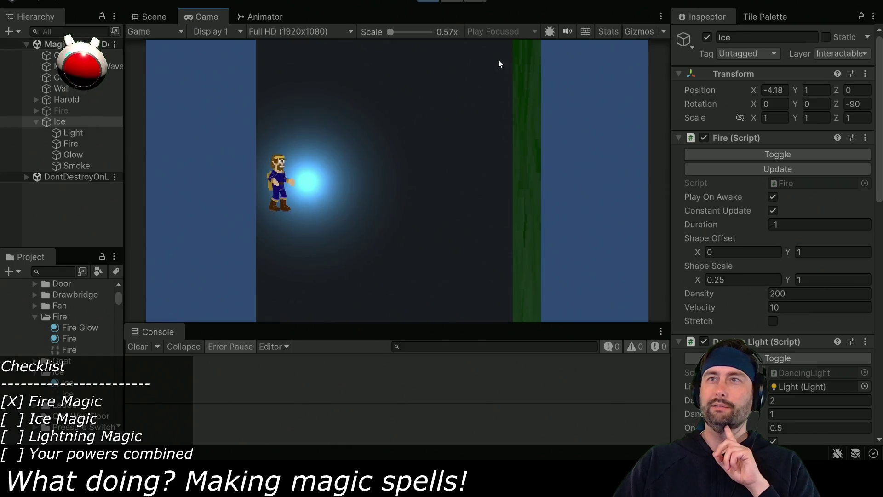
- Restart the ice beam with the Toggle and raise its velocity to 15
click(746, 154)
click(752, 156)
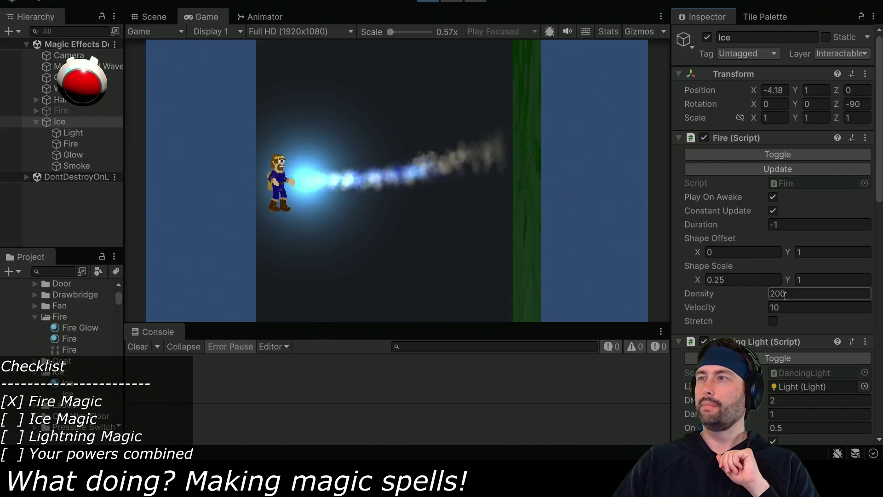
click(797, 307)
text(15)
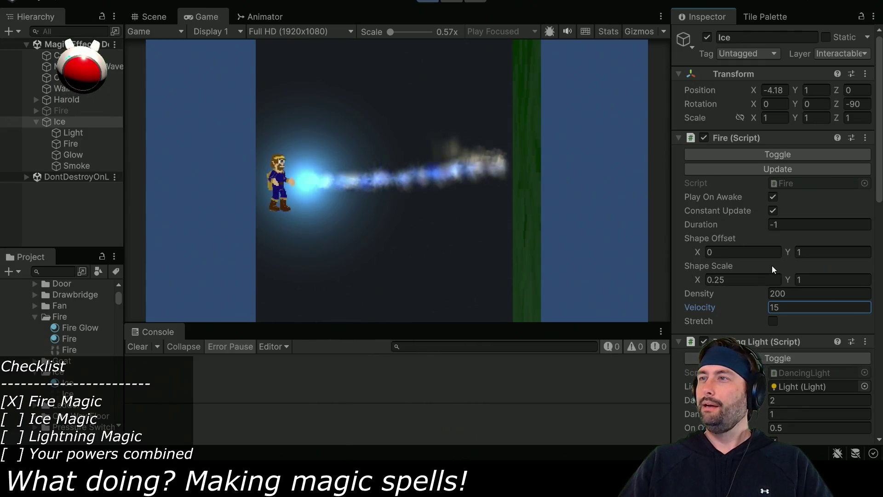
click(79, 144)
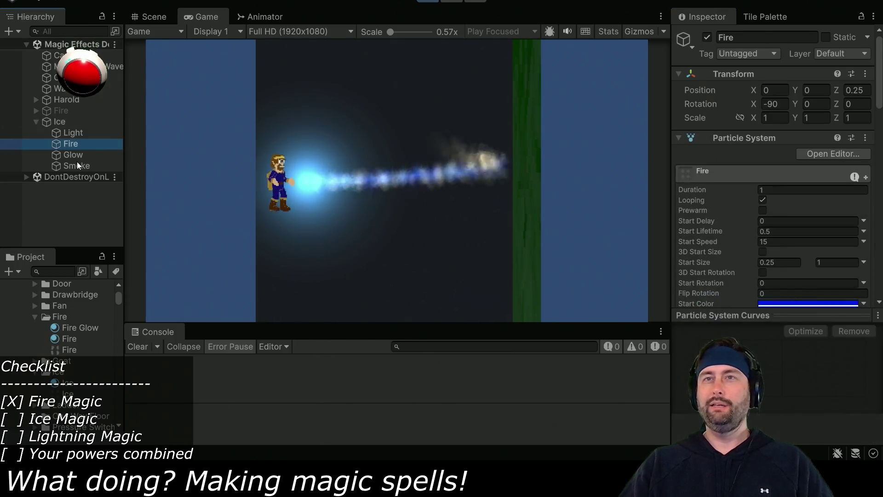
- Change the Fire and Glow emission shape from Box to Cone with a 45° angle
ctrl+click(73, 157)
scroll(747, 255, down, 10)
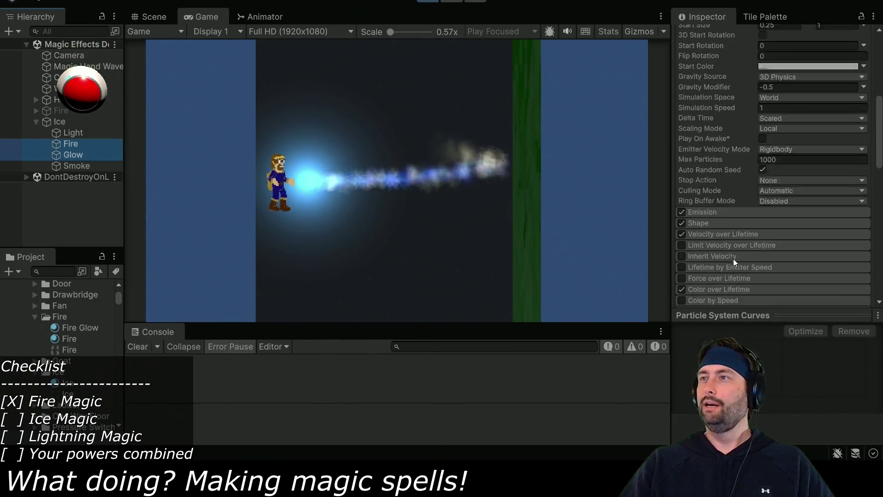
click(698, 184)
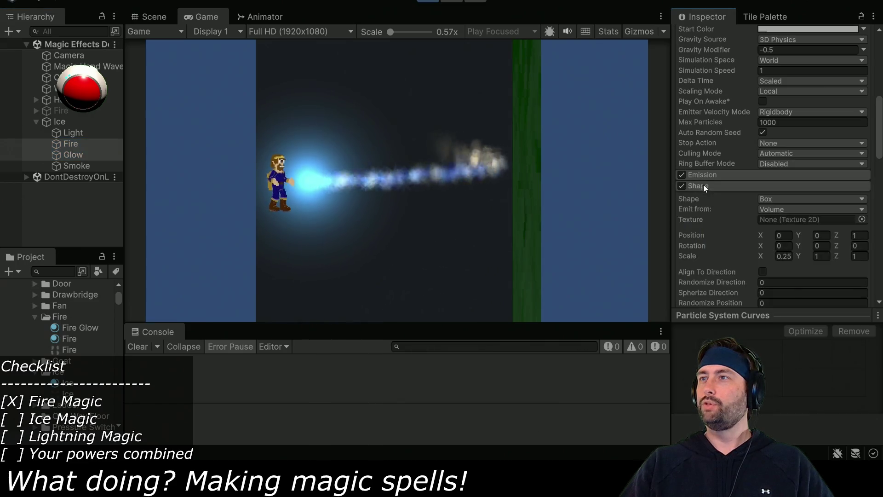
click(794, 199)
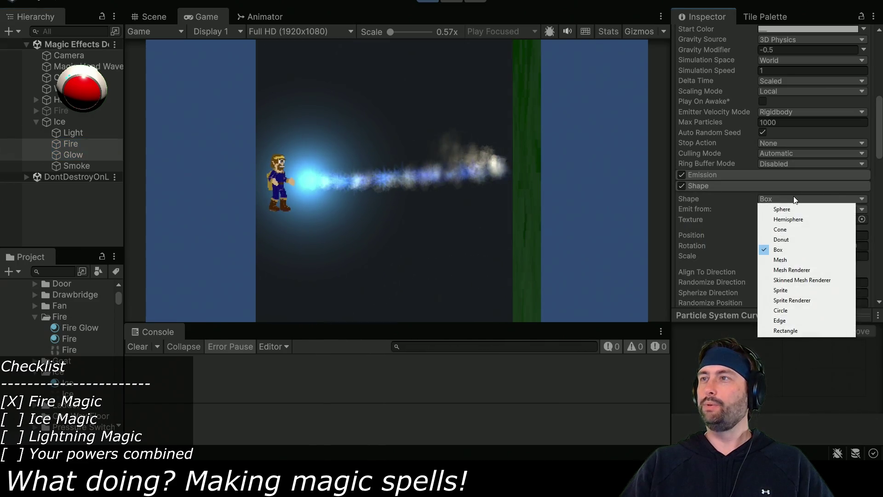
click(791, 229)
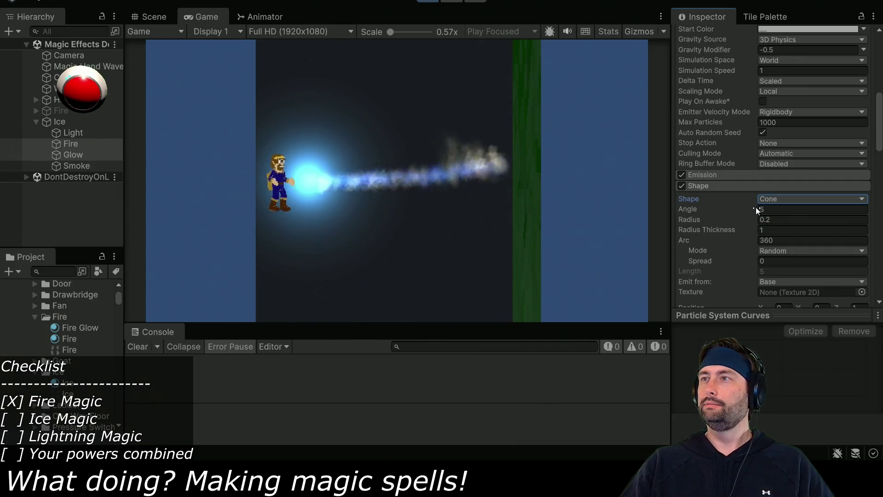
drag(753, 207, 777, 208)
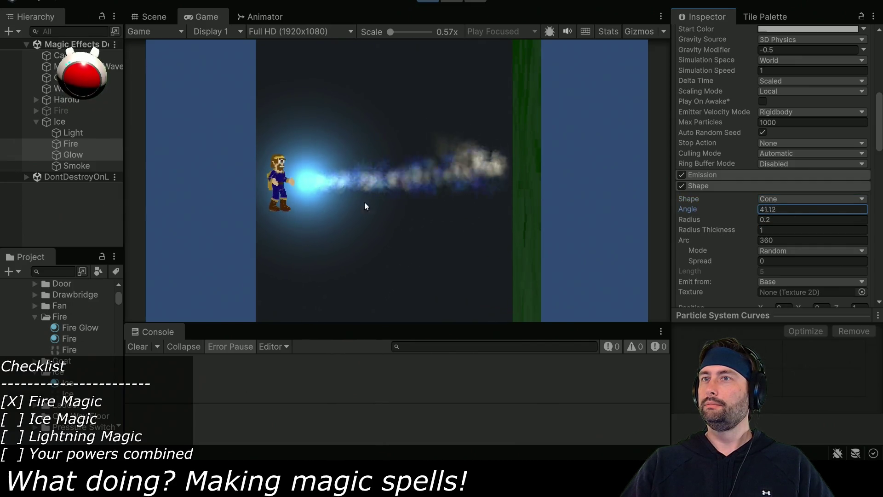
text(90)
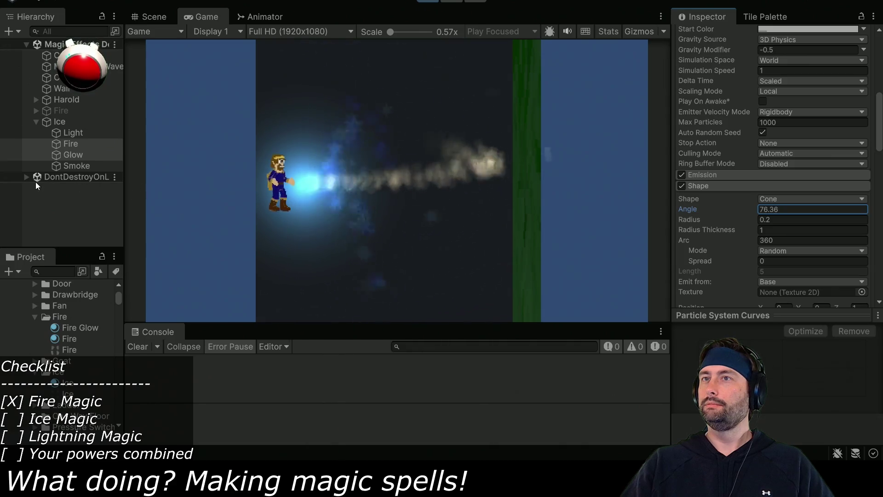
text(70.16)
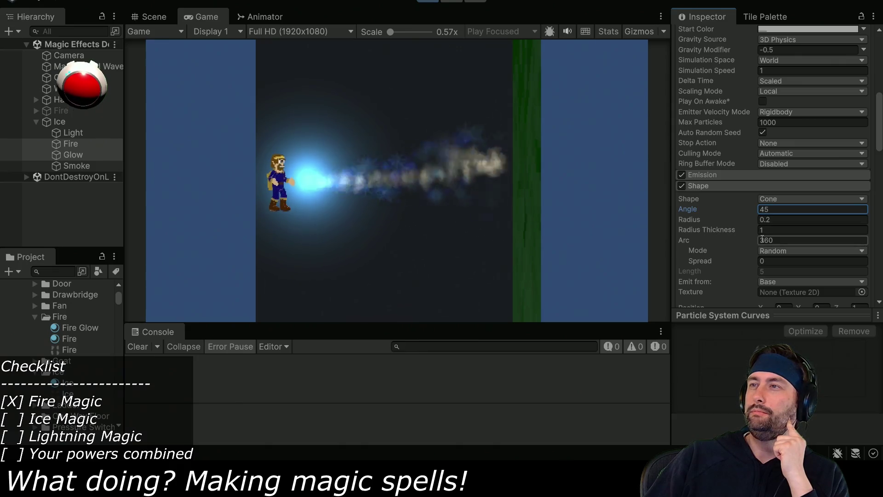
- Set the cone radius to 0.2, then stop the running game
click(758, 220)
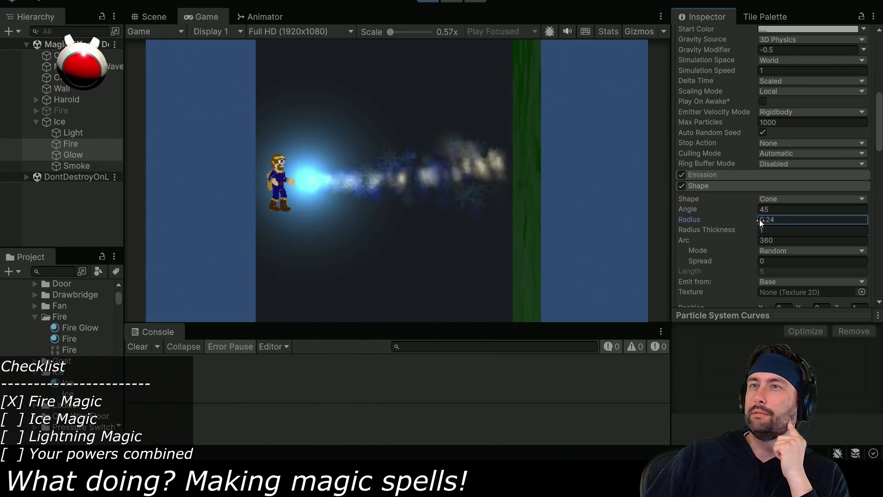
drag(758, 219, 832, 218)
click(819, 219)
key(BackSpace)
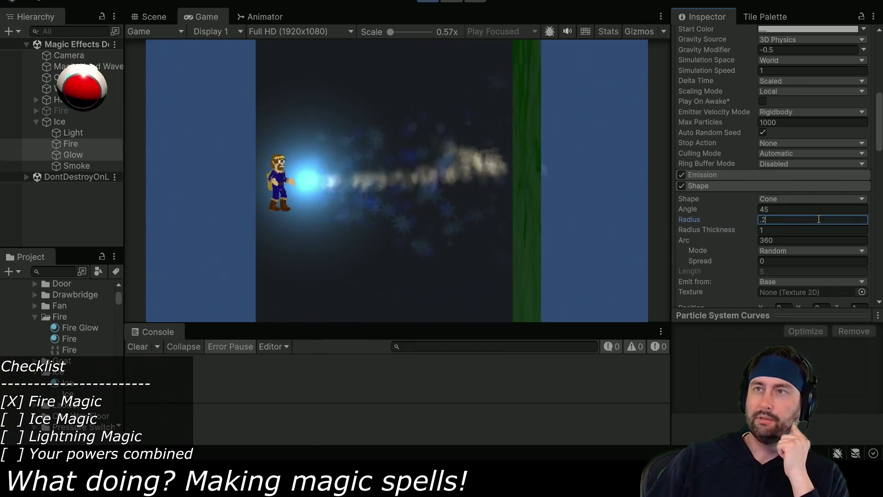
text(0.2)
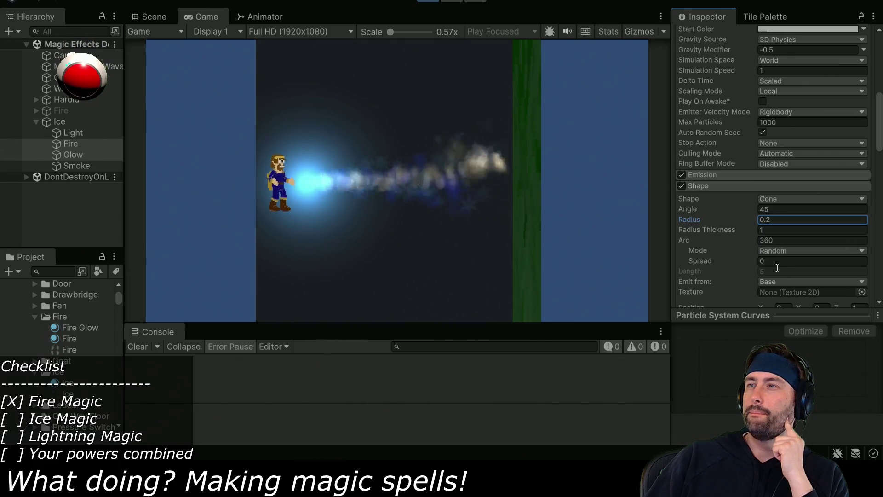
scroll(777, 267, down, 2)
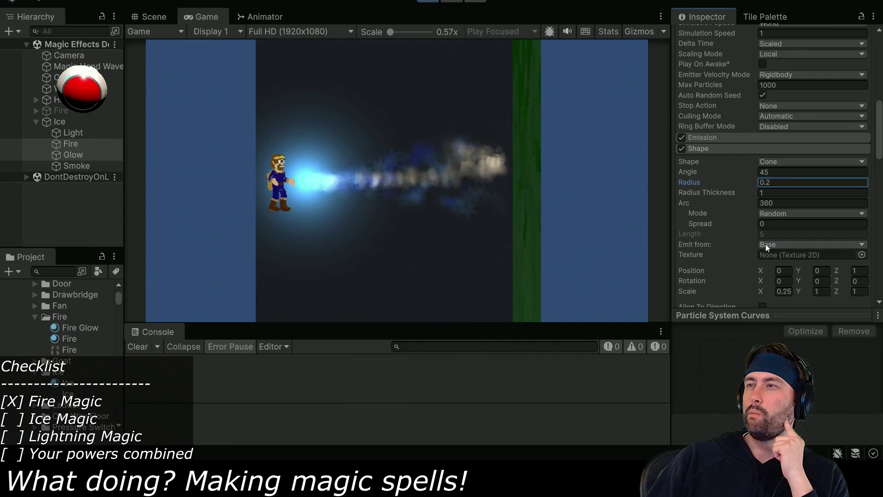
scroll(743, 236, up, 8)
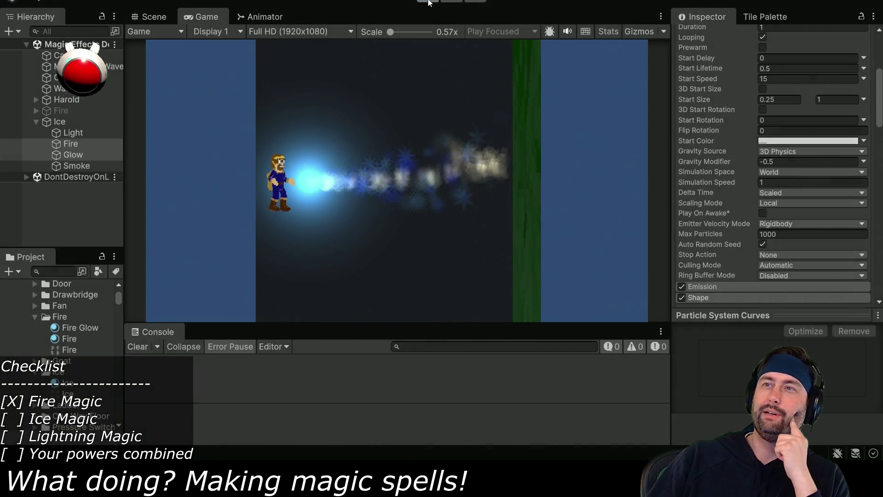
click(428, 2)
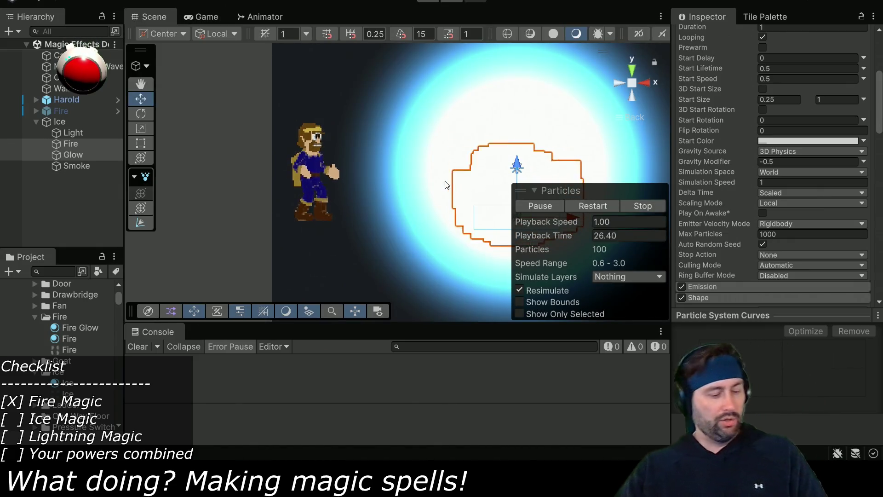
- In Affinity Photo, raise the eight-point star's fill opacity so it shows
key(alt+Tab)
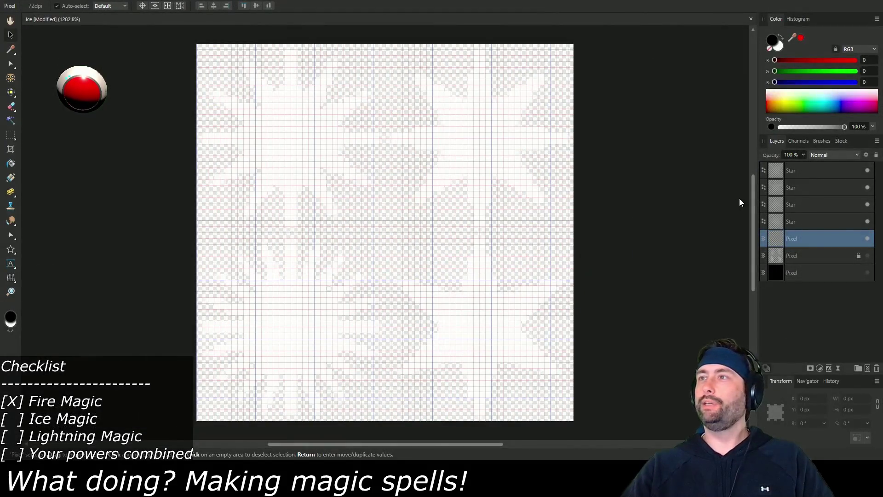
click(800, 171)
shift+click(802, 222)
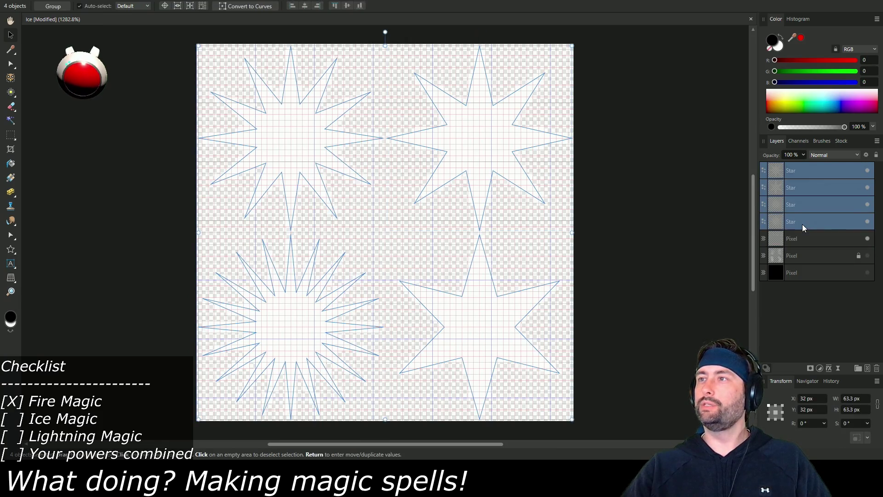
click(816, 170)
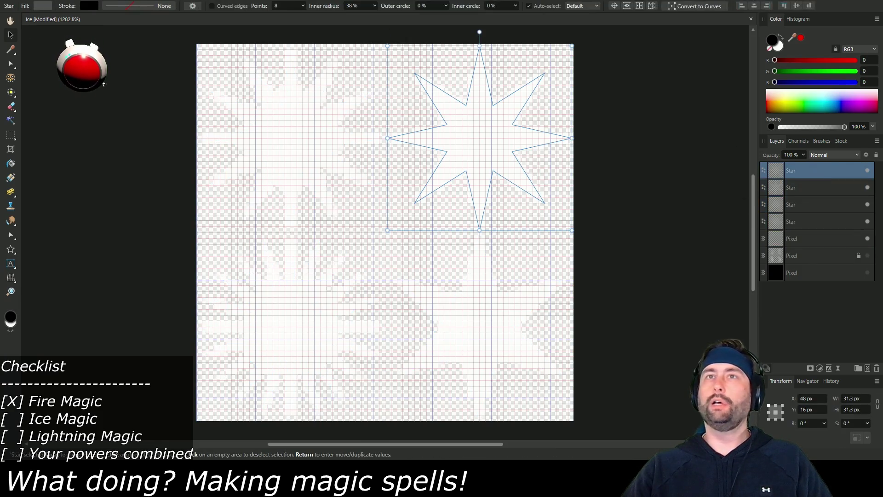
click(46, 6)
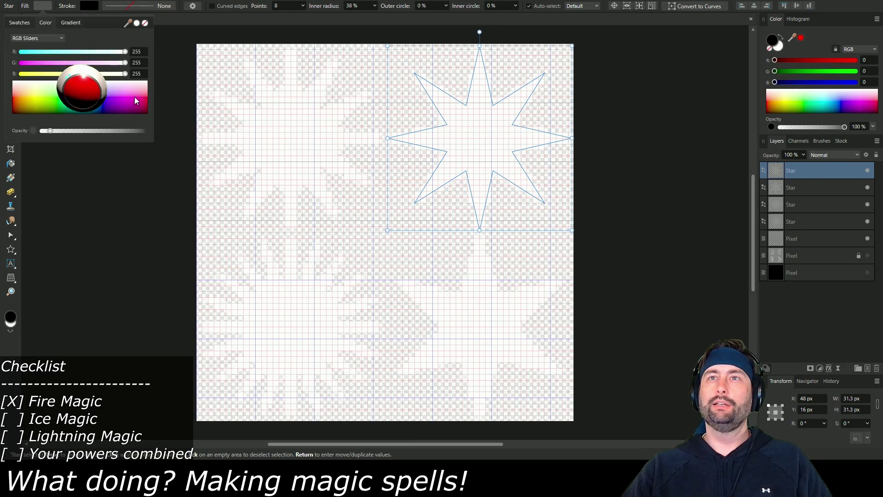
drag(48, 131, 90, 134)
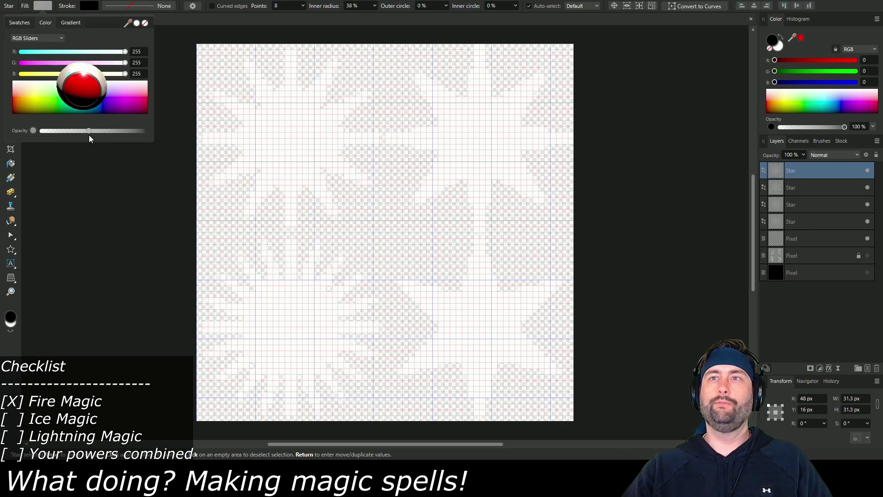
- Raise the fill opacity of the 12-, 20- and 6-point stars
click(325, 146)
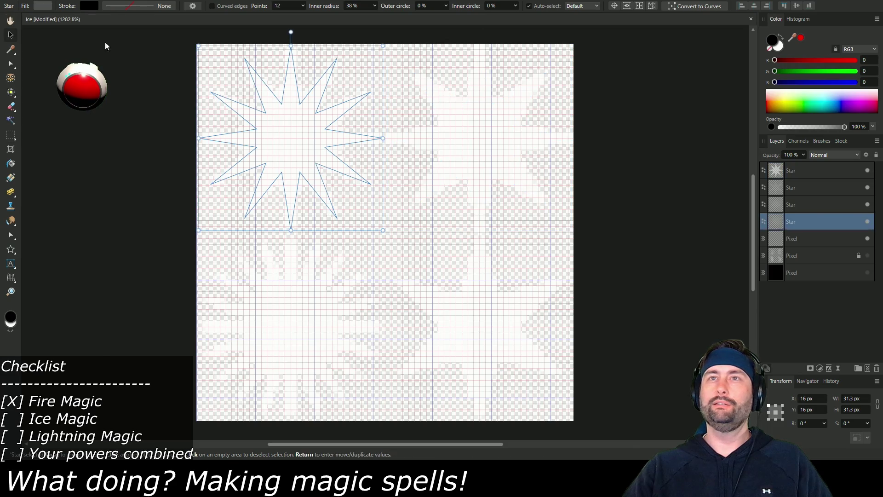
click(42, 5)
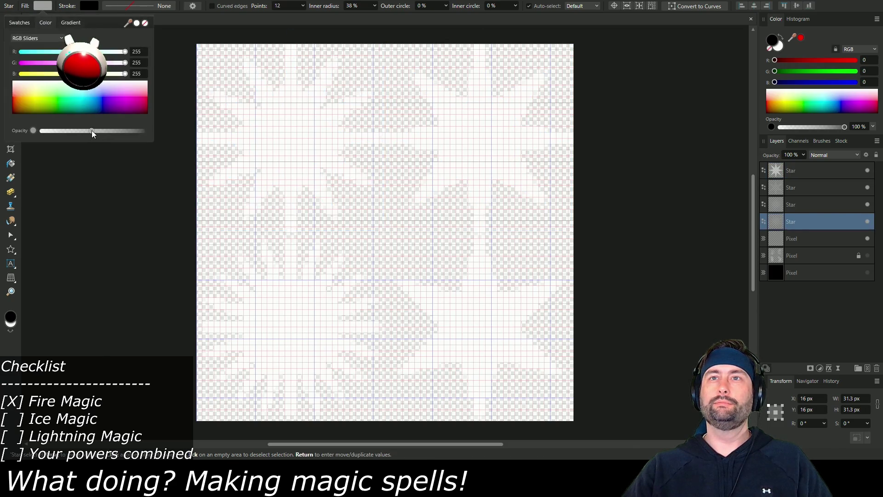
click(307, 325)
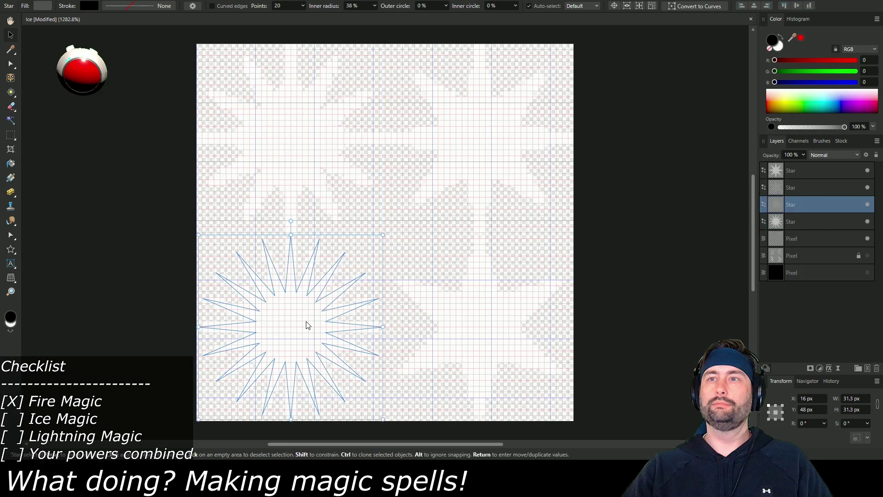
click(42, 5)
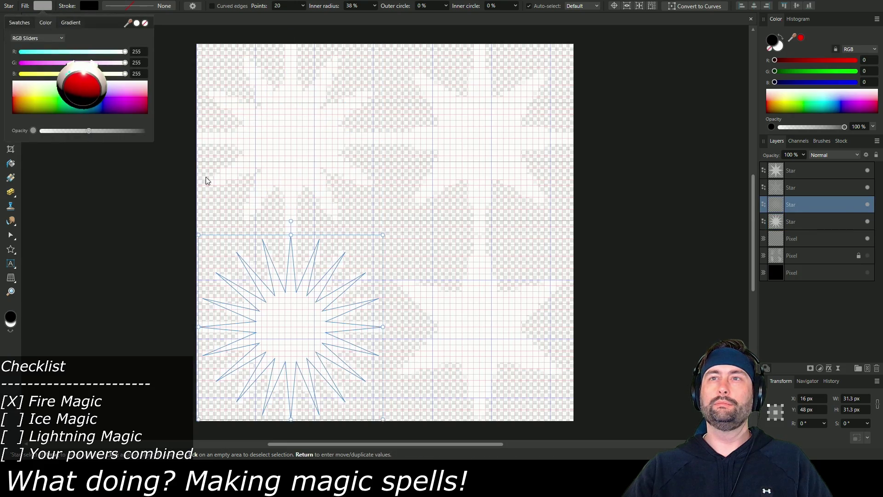
click(490, 321)
click(42, 5)
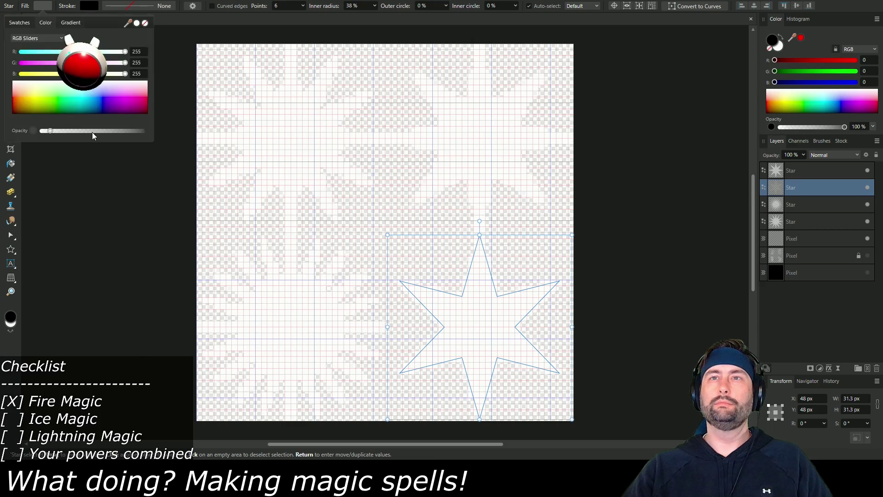
drag(91, 131, 90, 132)
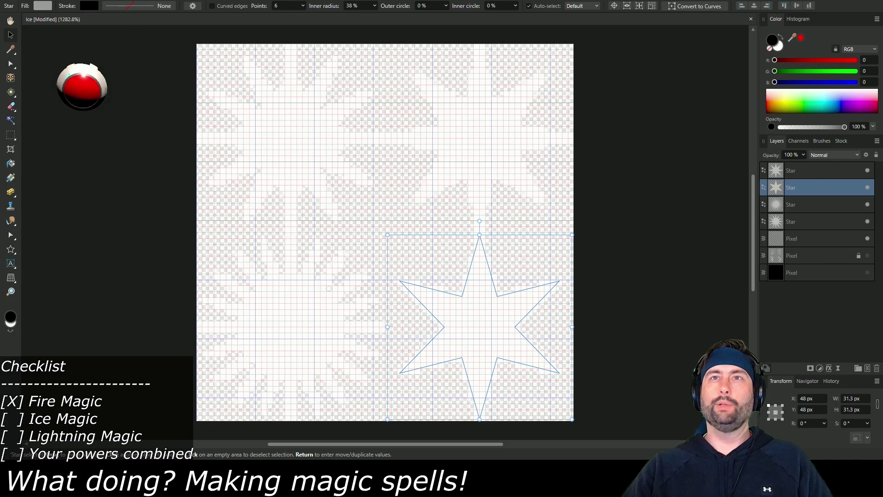
- Export the updated star texture and return to Unity
key(alt+f)
key(Escape)
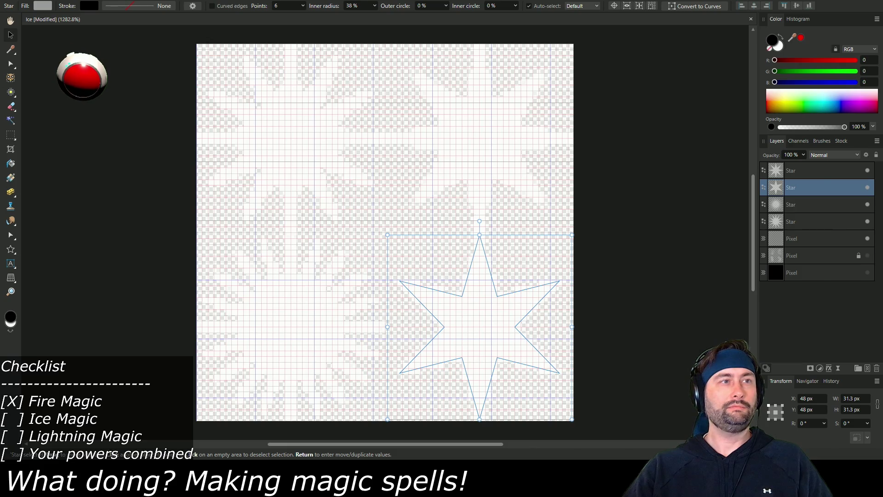
key(alt+Tab)
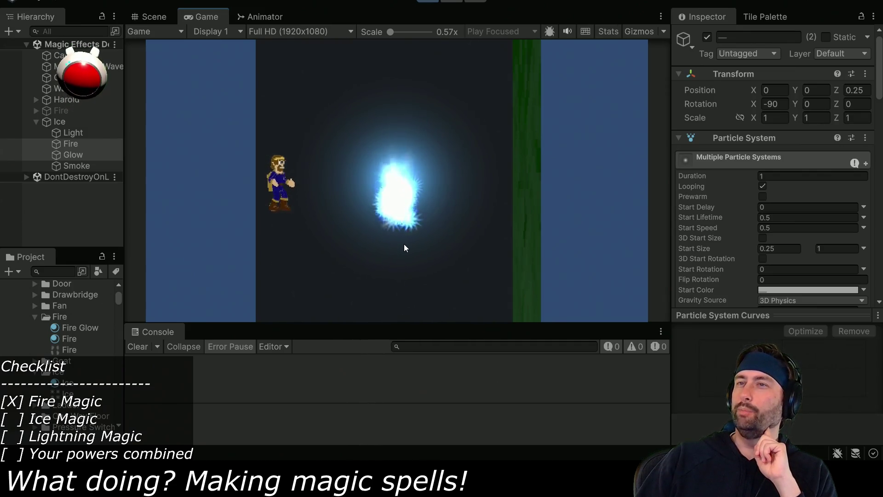
- Place Ice at position X -3.5, Y 1 and rotate it to Z -90
click(64, 122)
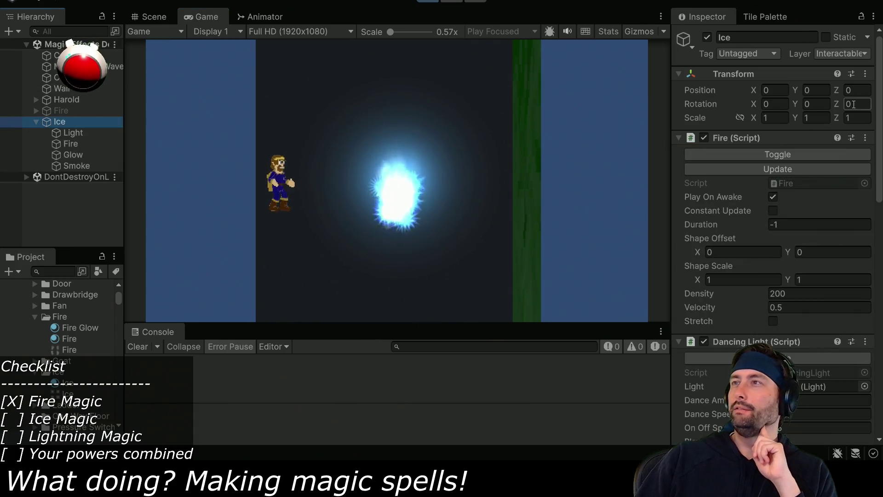
click(787, 90)
text(-)
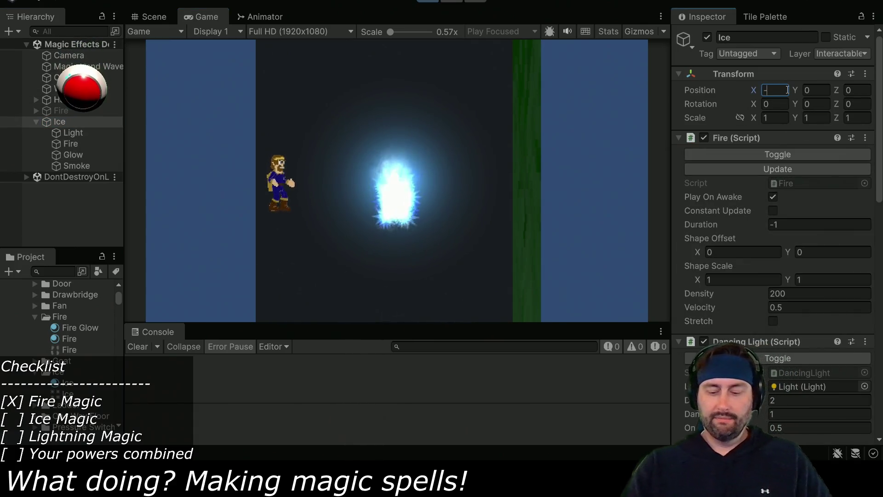
text(3.5)
key(Tab)
key(Tab)
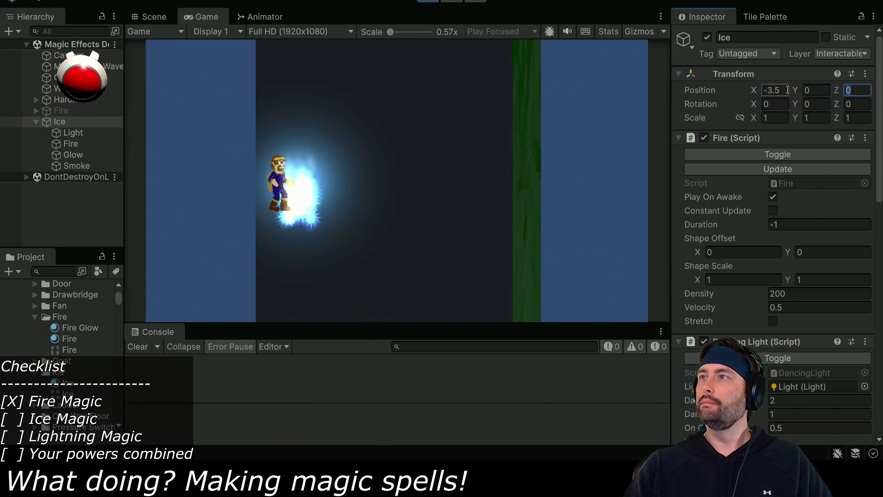
key(shift+Tab)
text(1)
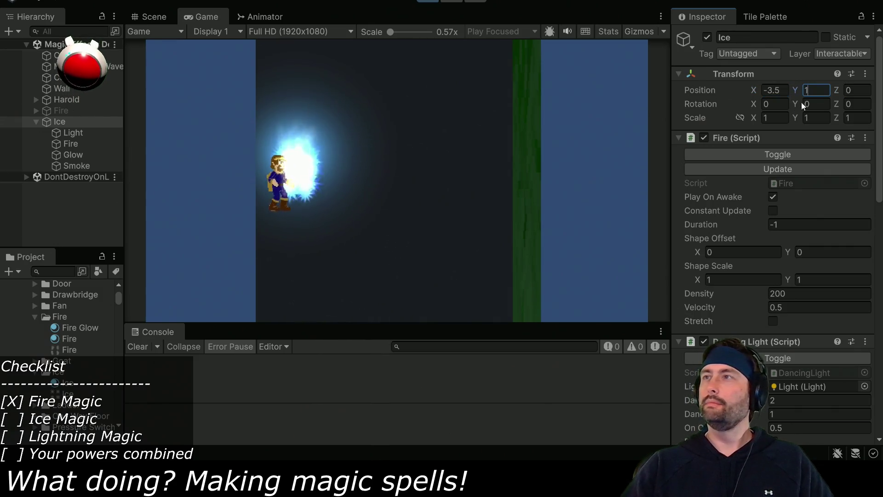
click(858, 103)
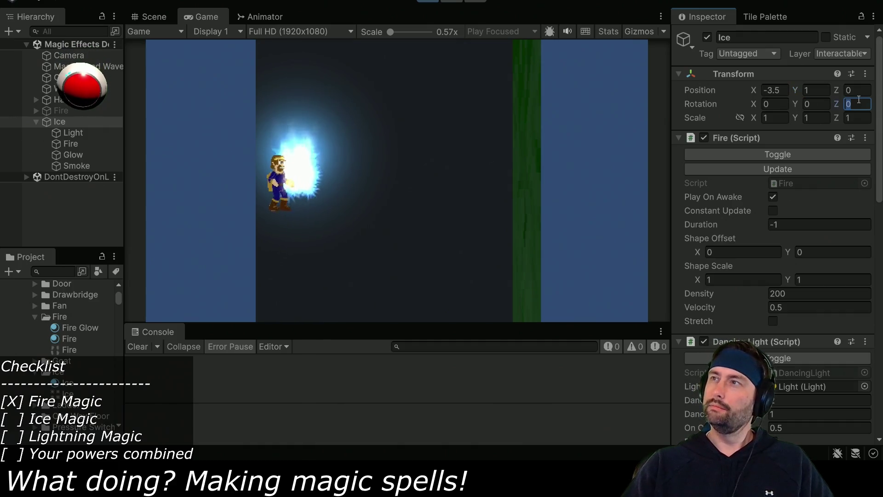
text(-90)
- Set velocity 10 with Constant Update ticked, then stop play mode
click(799, 306)
text(10)
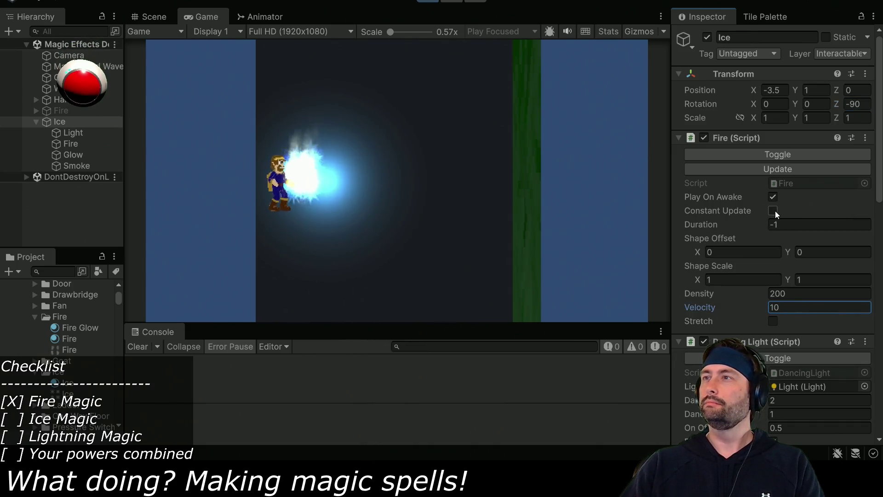
click(774, 211)
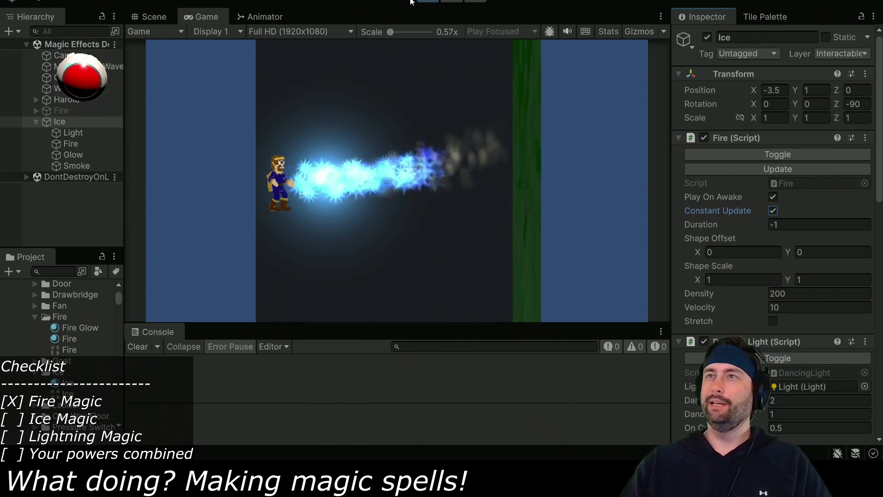
click(423, 5)
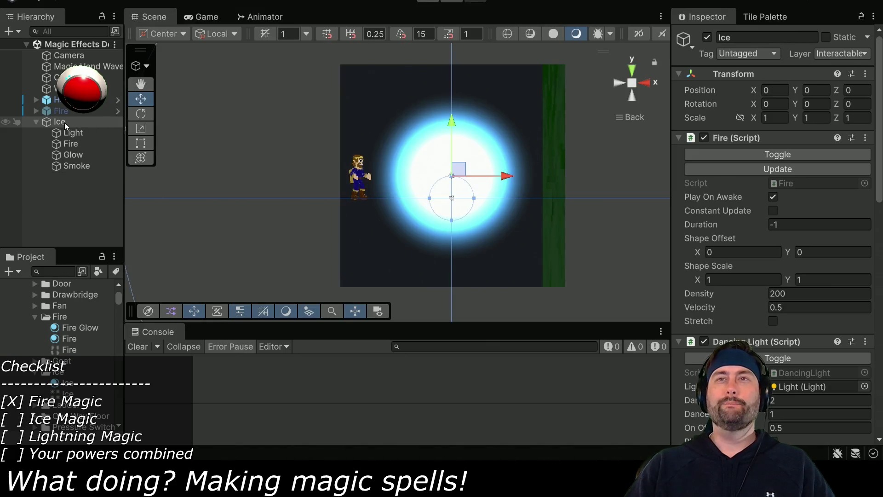
- Open Fire.cs from the Inspector, highlight smokeParticles, and scroll to the Awake method
double_click(788, 183)
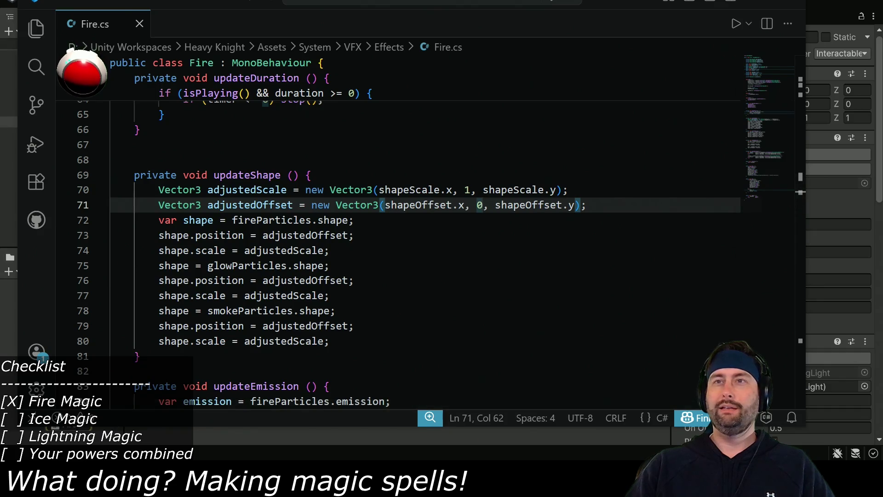
scroll(370, 272, up, 17)
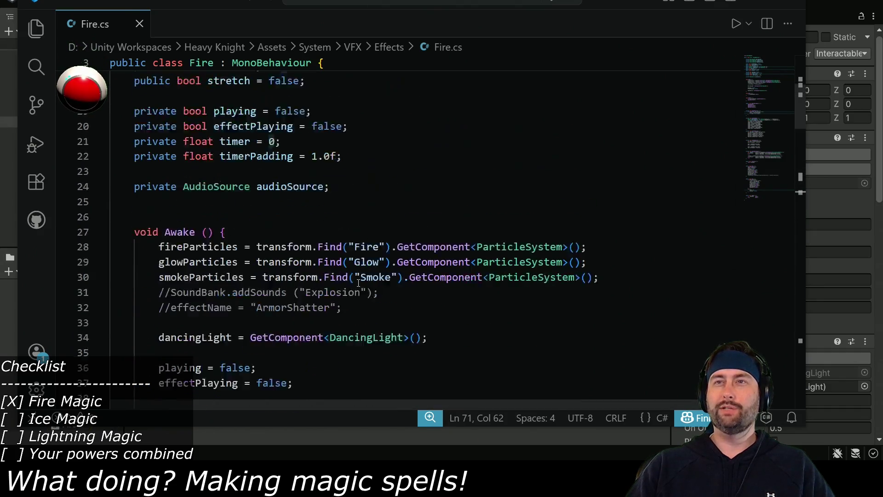
scroll(340, 281, up, 3)
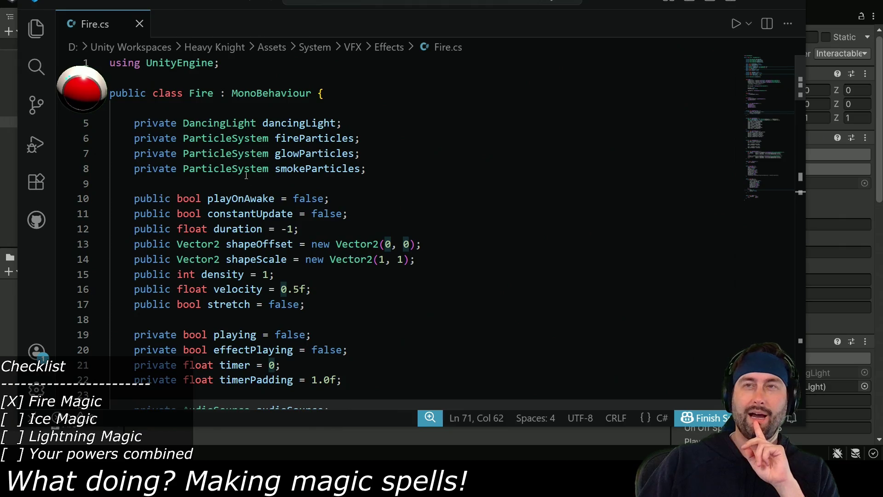
double_click(327, 169)
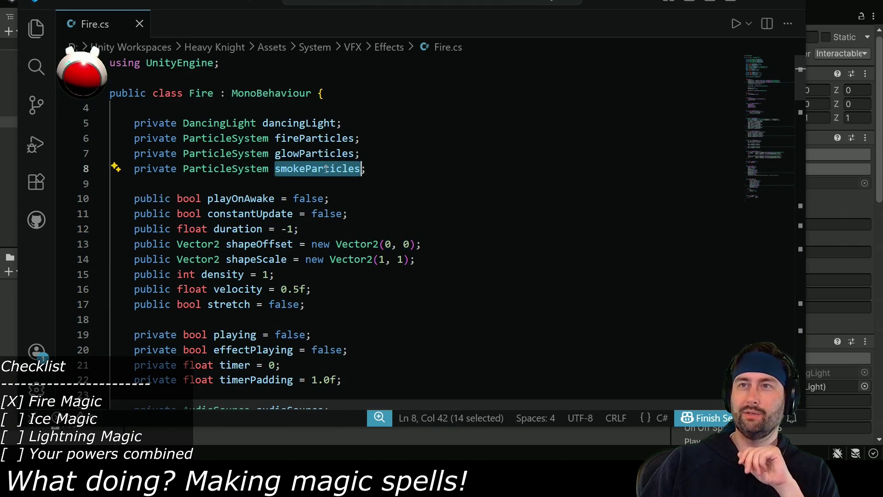
scroll(360, 218, down, 6)
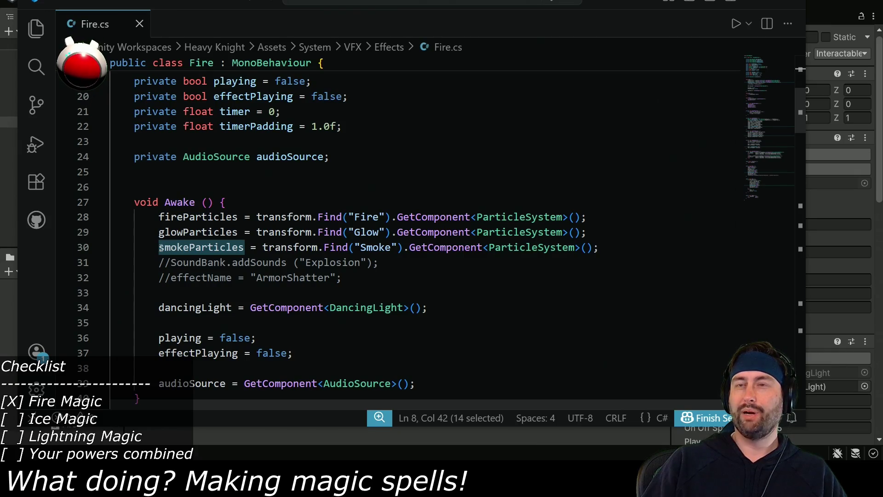
- In Awake, declare Transform smokeTransform = transform.Find("Smoke") above the smokeParticles lookup
click(612, 232)
key(Return)
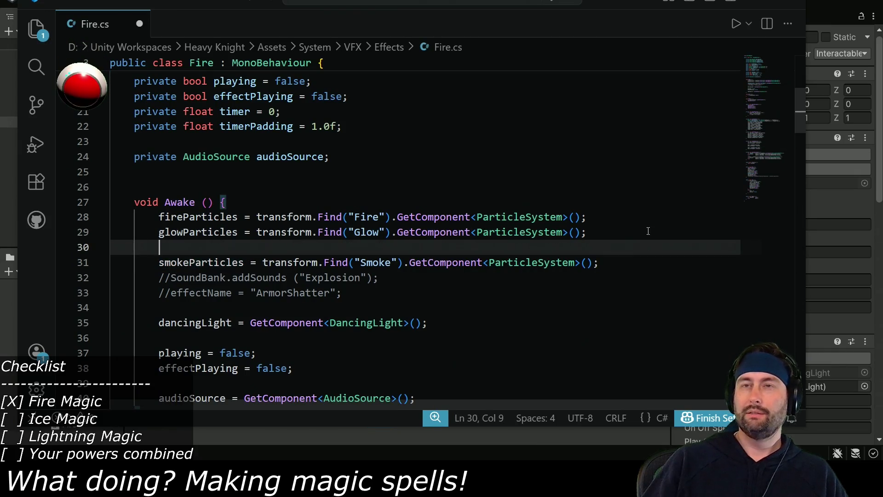
key(ctrl+z)
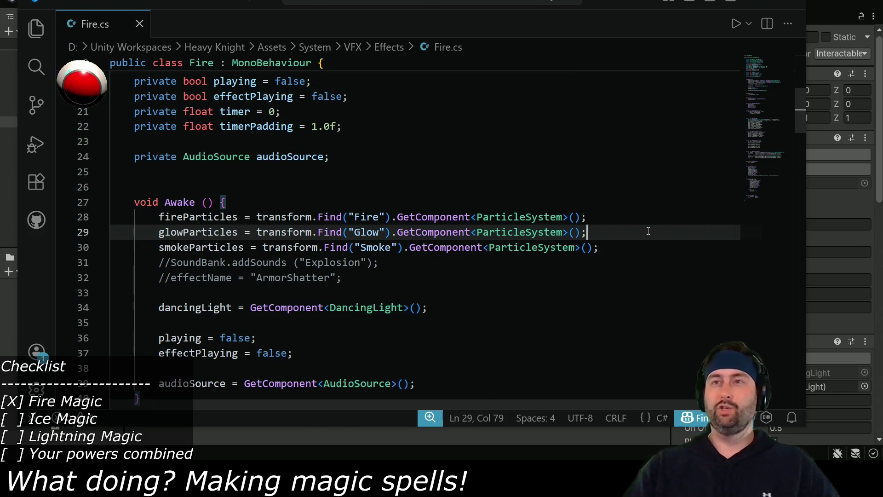
click(160, 248)
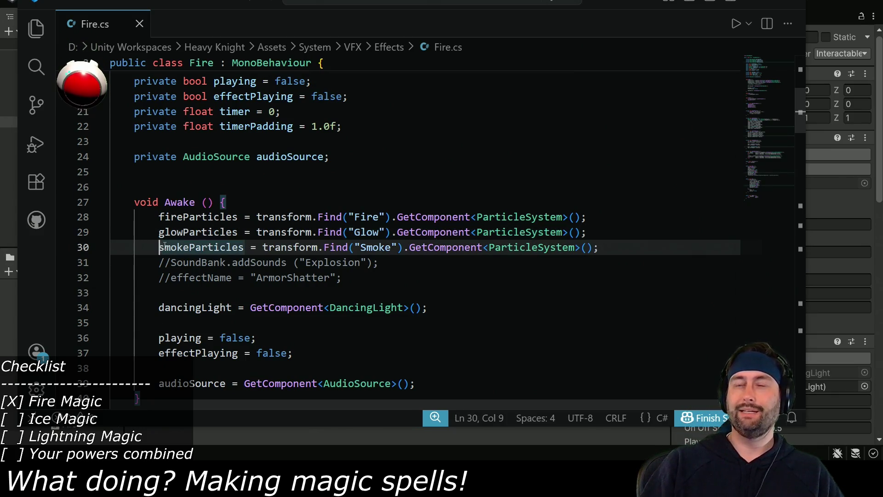
key(Return)
key(Up)
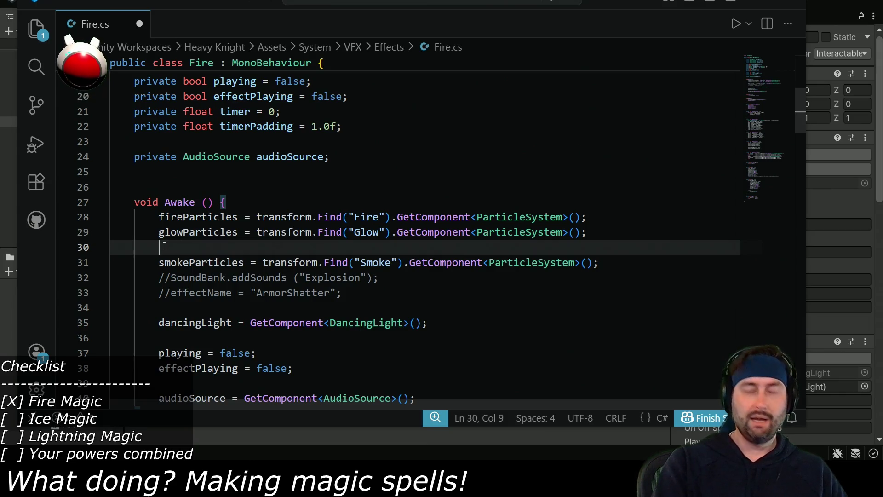
text(Transform s)
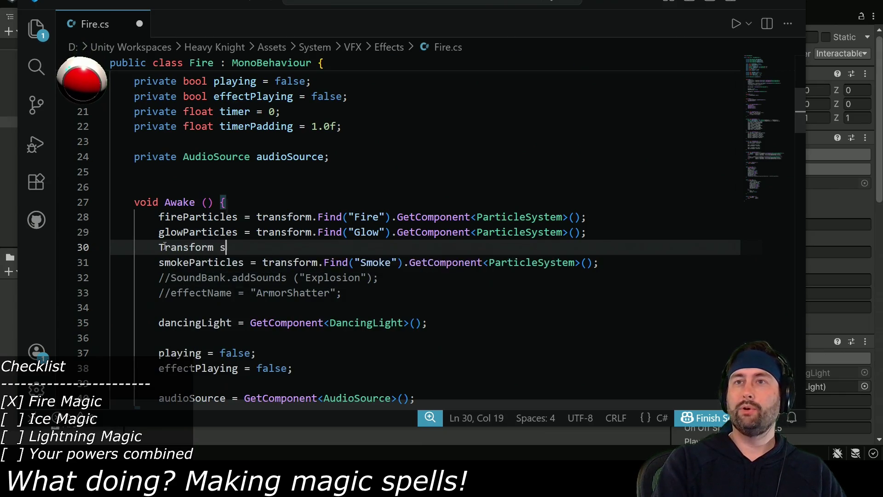
text(mokeTransform =)
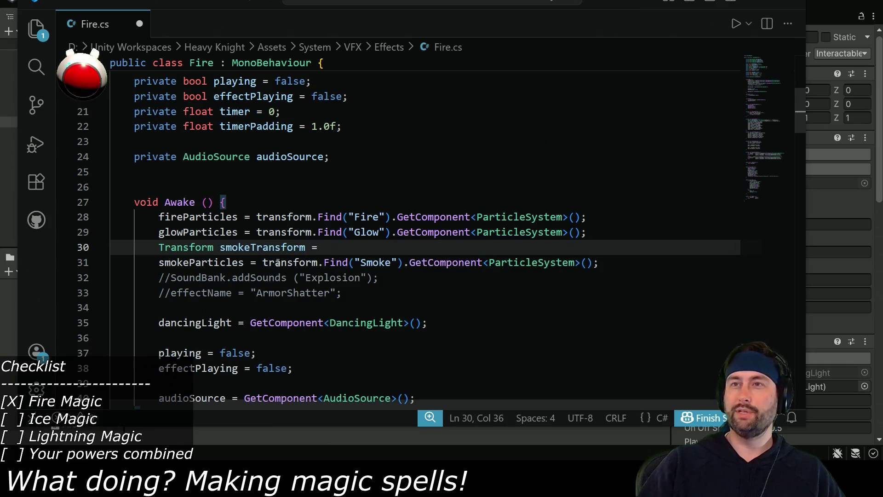
drag(263, 263, 389, 266)
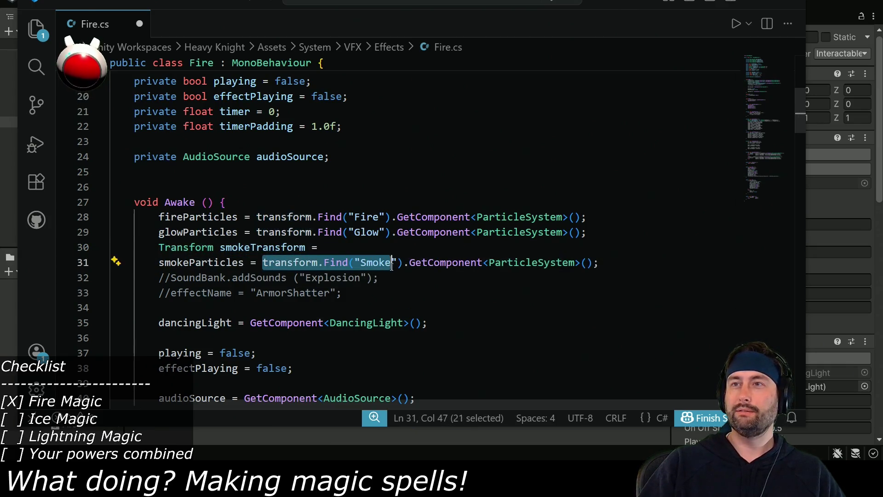
key(ctrl+x)
click(363, 248)
key(ctrl+v)
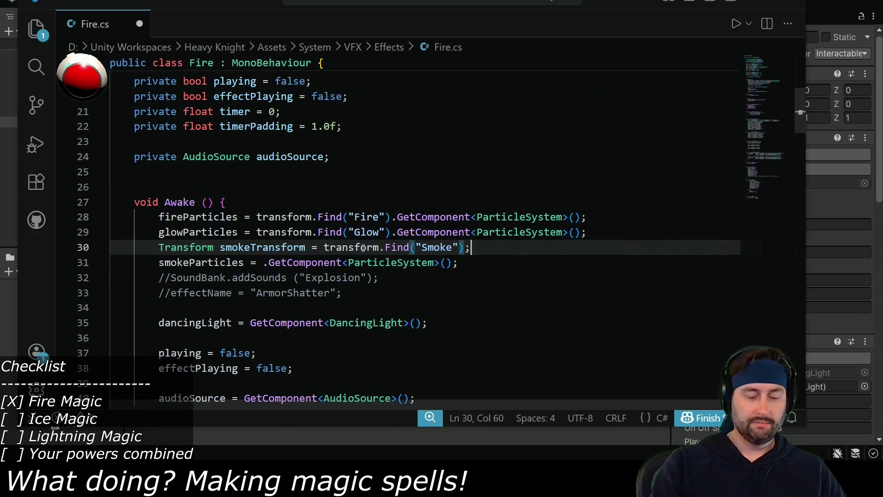
- Assign smokeParticles from smokeTransform.GetComponent only inside 'if (smokeTransform != null)'
key(Return)
text(if ()
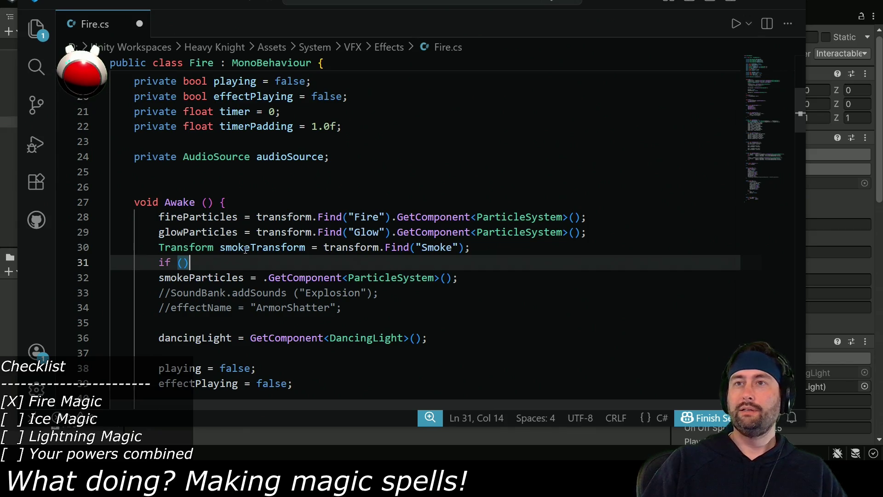
double_click(245, 250)
click(183, 262)
text(= null)
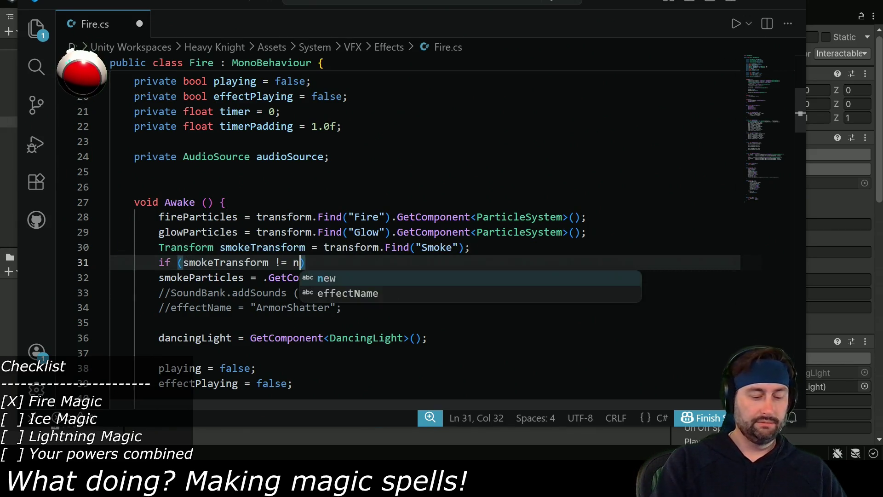
click(160, 278)
key(BackSpace)
key(BackSpace)
key(BackSpace)
double_click(262, 247)
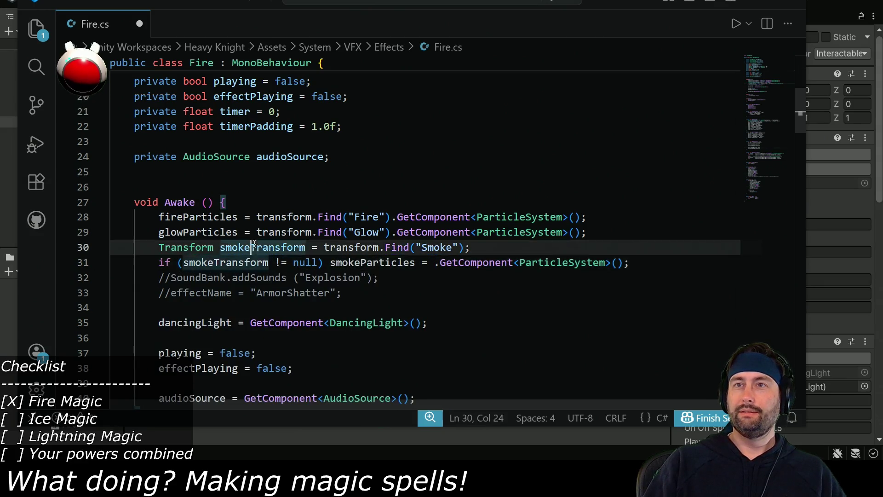
key(ctrl+c)
click(435, 262)
key(ctrl+v)
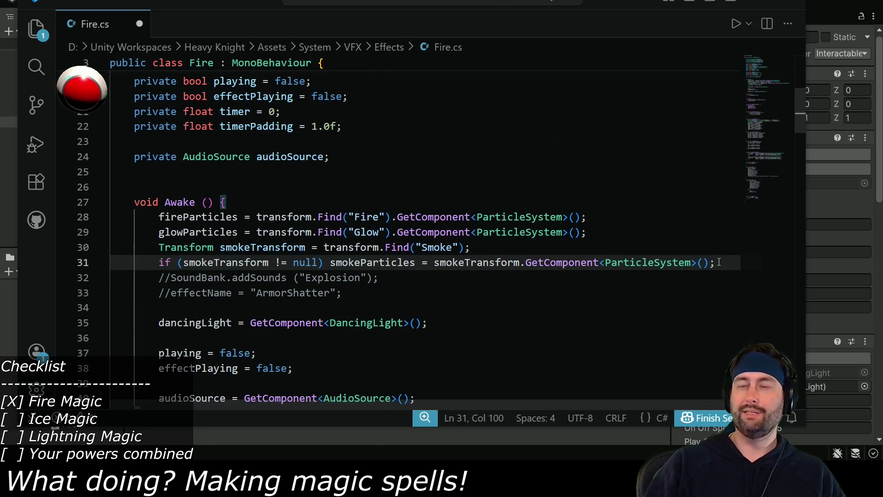
double_click(376, 263)
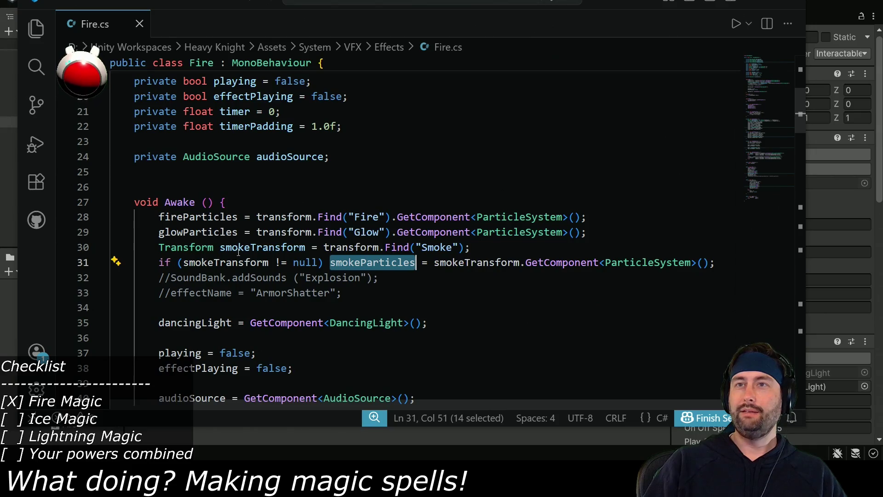
scroll(375, 276, down, 11)
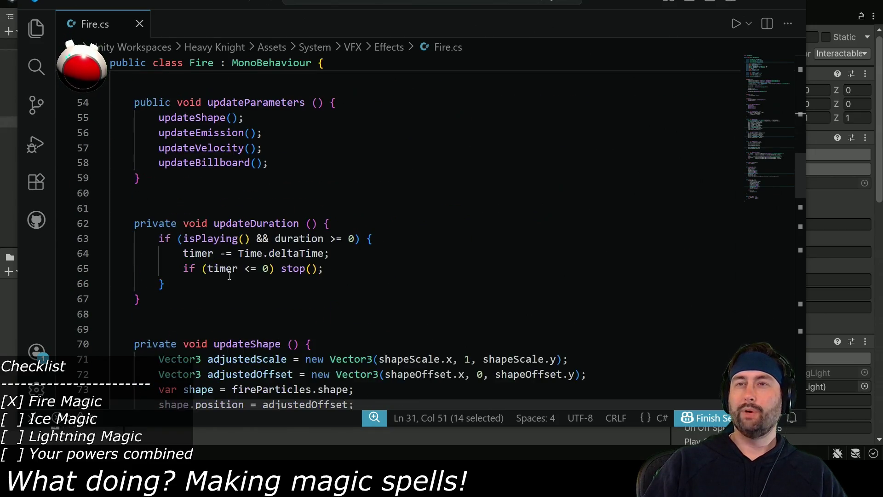
- In updateShape, wrap the smoke shape lines in an 'if (smokeParticles != null)' block
scroll(230, 274, down, 4)
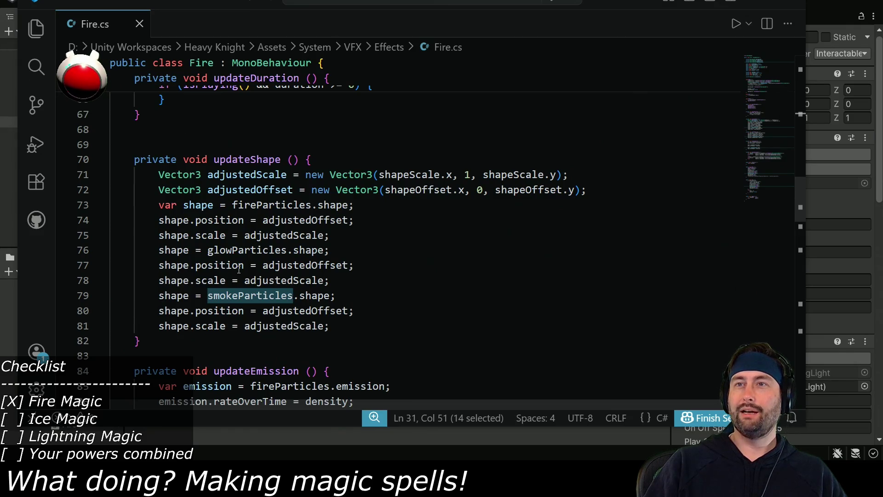
click(355, 282)
key(Return)
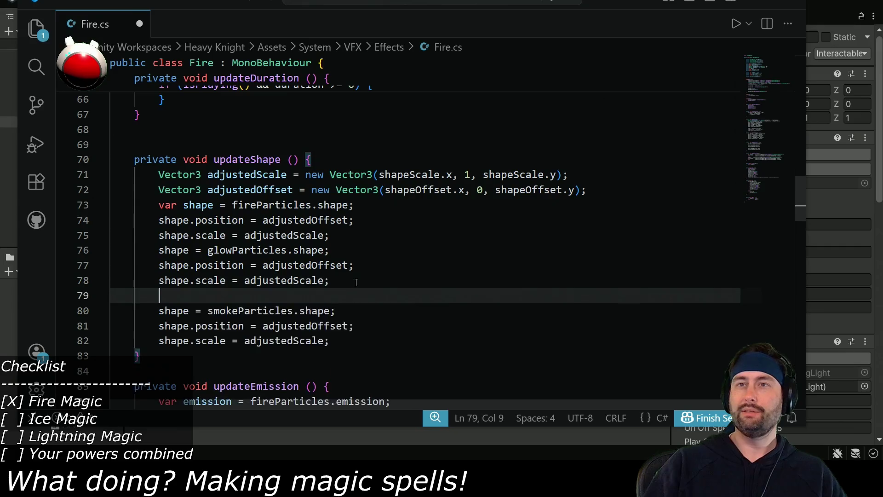
key(Return)
text(if ()
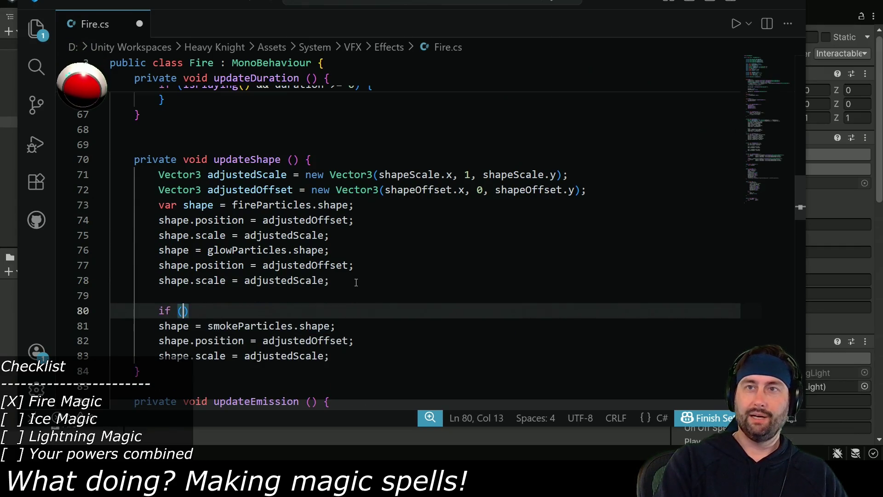
text(null))
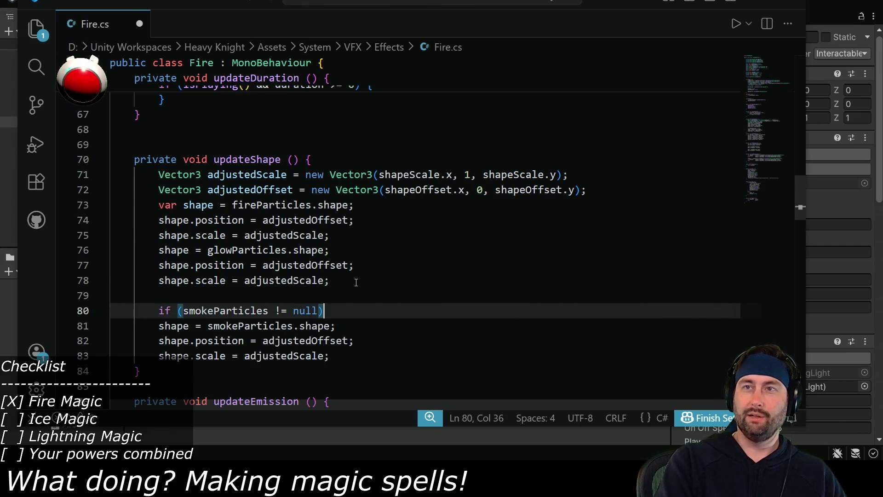
scroll(356, 282, down, 1)
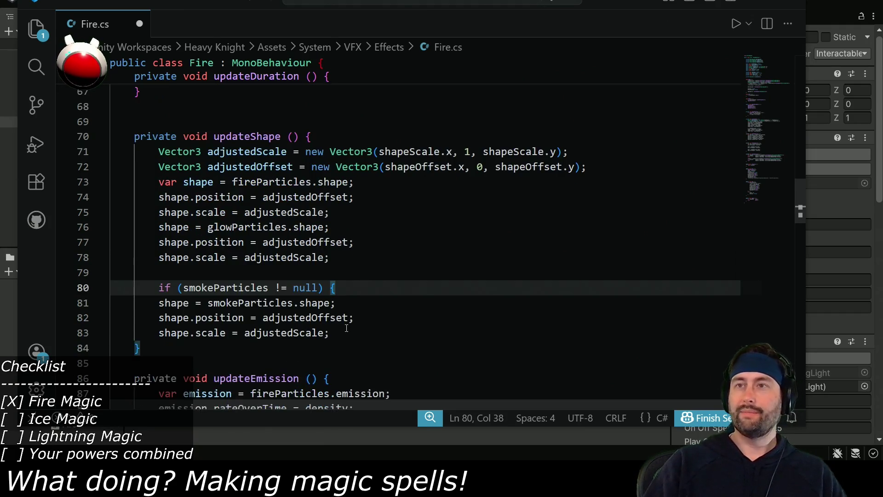
click(351, 334)
key(Return)
scroll(351, 333, down, 1)
text(})
key(Up)
key(shift+Up)
key(shift+Up)
key(Tab)
scroll(266, 285, down, 2)
- Wrap the two smoke emission lines in updateEmission in the same smokeParticles null check
key(Up)
key(Home)
key(shift+End)
scroll(267, 309, down, 3)
click(382, 246)
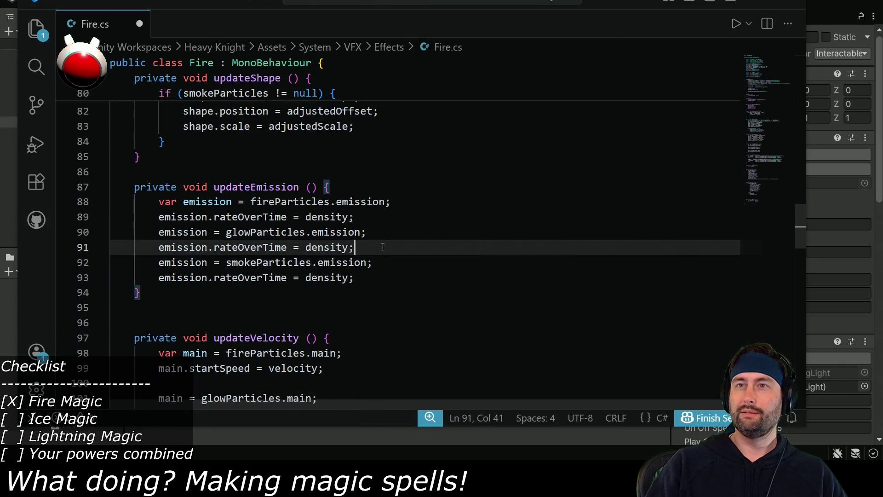
key(Return)
key(Return)
key(ctrl+v)
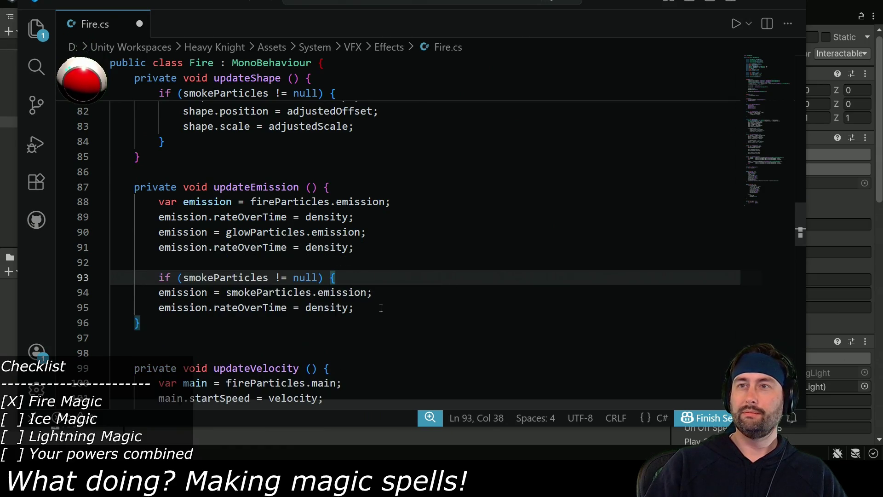
drag(381, 308, 378, 296)
key(shift+Tab)
key(Tab)
click(391, 311)
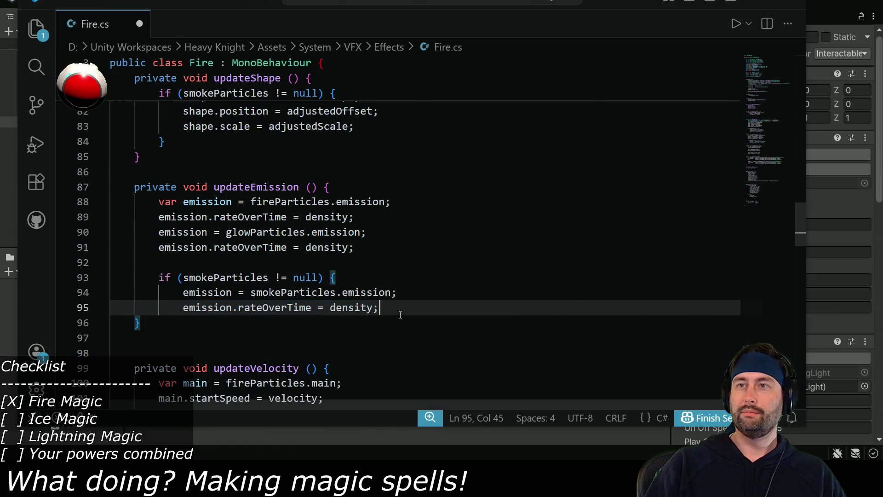
key(Return)
text(})
scroll(400, 313, down, 4)
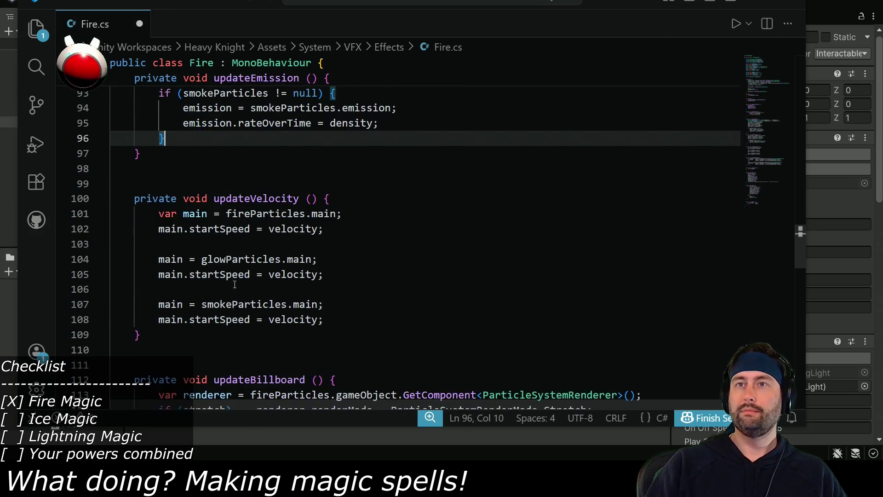
- Wrap the smoke velocity lines in updateVelocity in the null check, then return to Unity to recompile
click(229, 293)
key(Return)
key(ctrl+v)
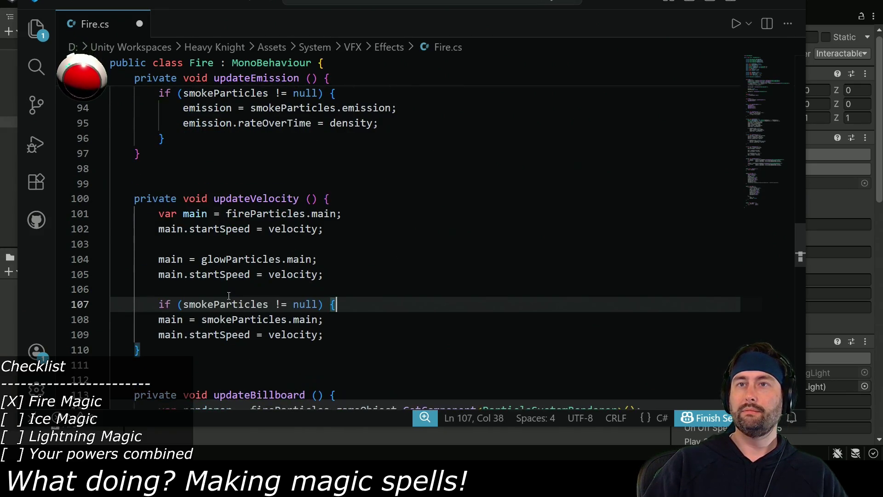
drag(307, 338, 297, 319)
key(Tab)
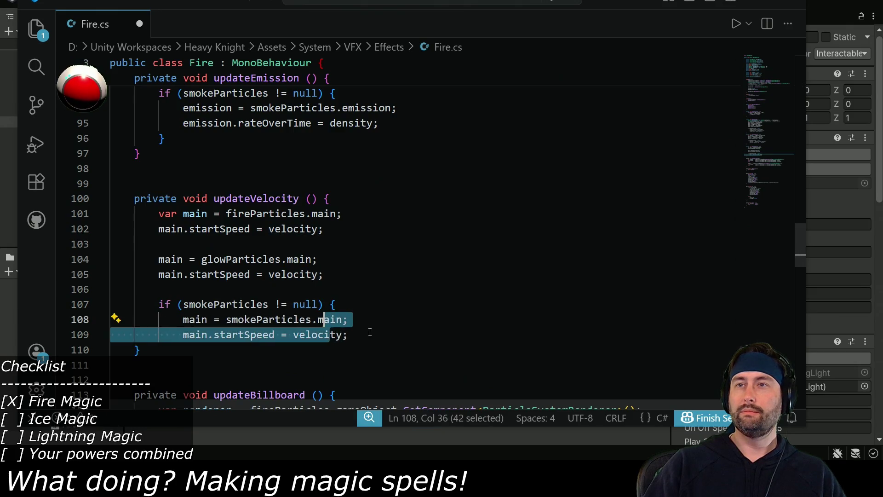
click(443, 339)
key(Return)
scroll(441, 345, down, 1)
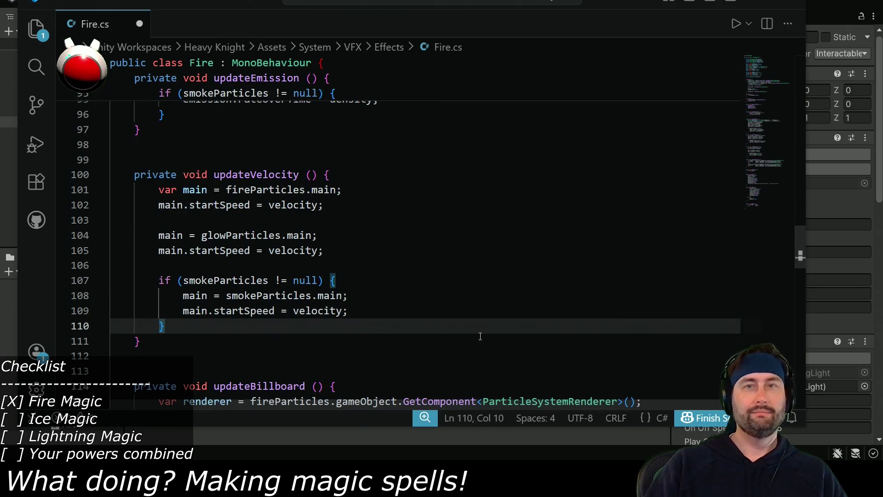
scroll(424, 276, down, 4)
scroll(208, 344, down, 5)
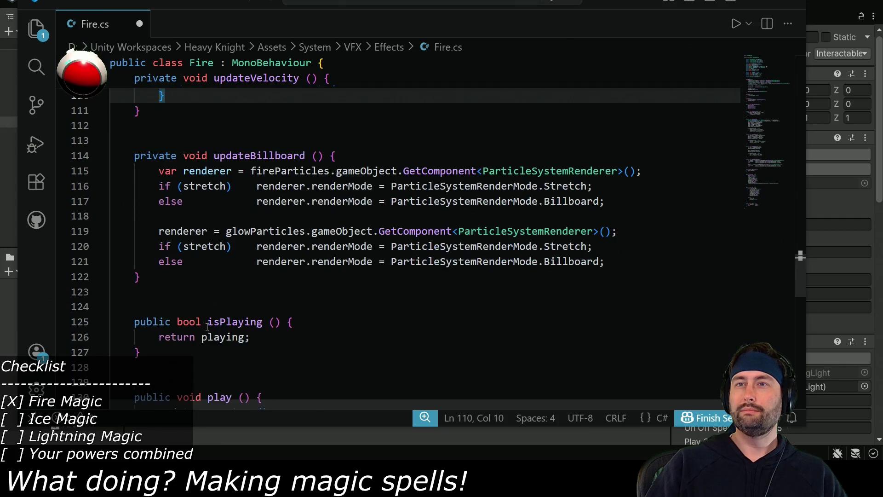
scroll(241, 286, up, 5)
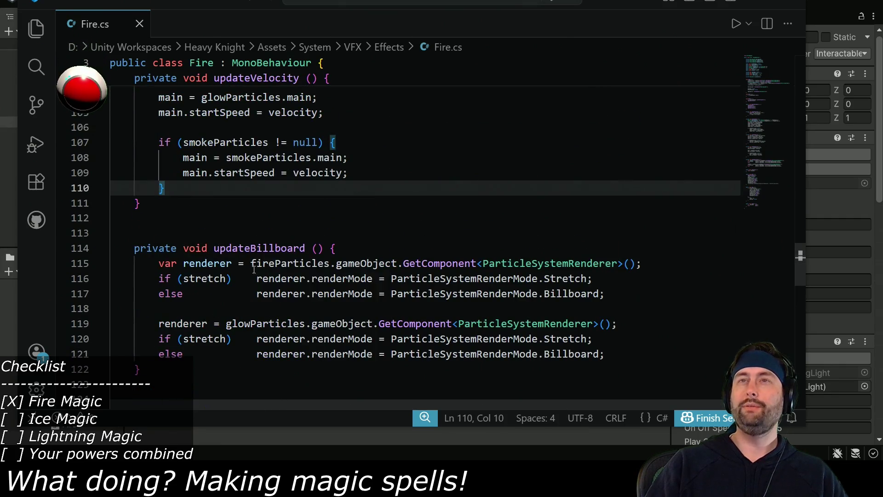
key(alt+Tab)
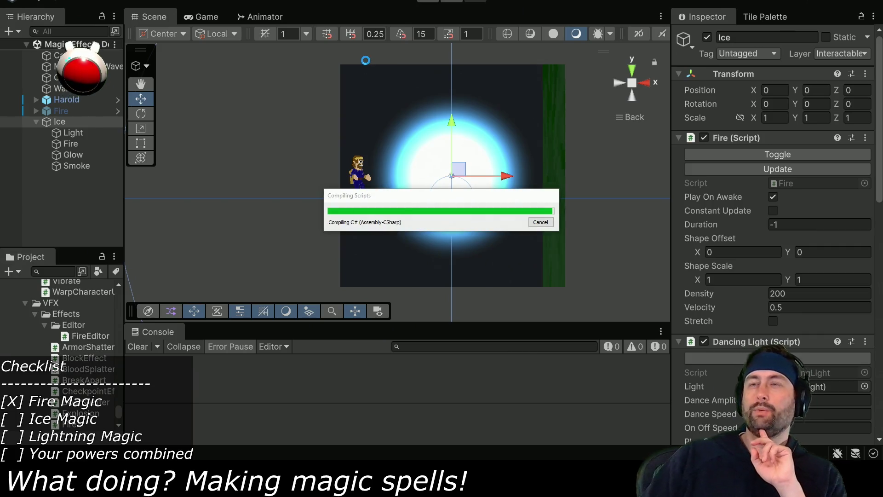